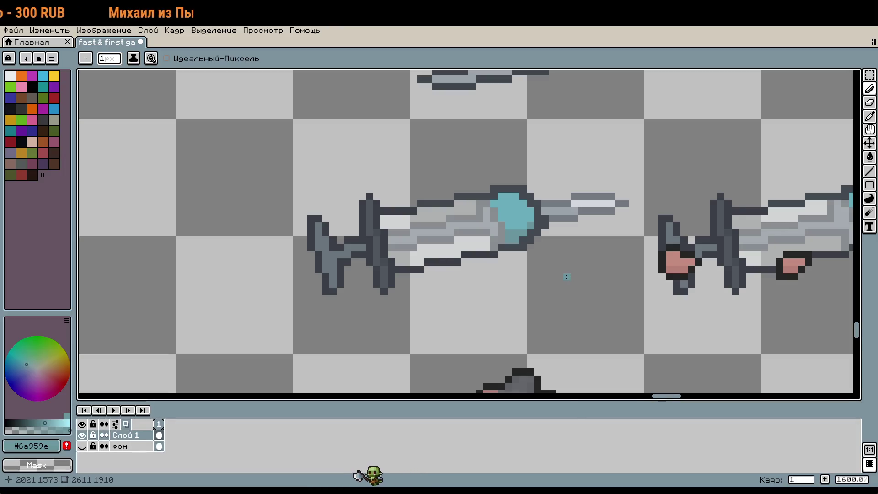
# Bring the syringe sprites into view and centre them on screen.
pyautogui.scroll(-1, 567, 276)
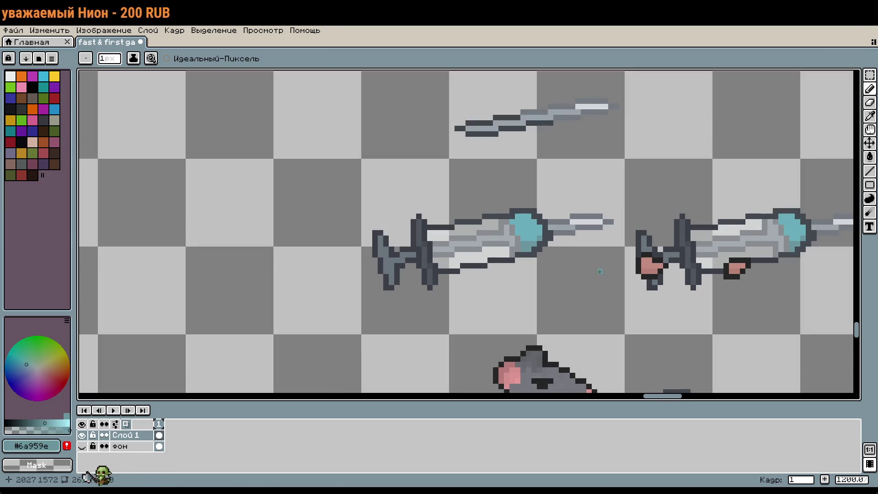
pyautogui.moveTo(594, 271); pyautogui.dragTo(471, 174)
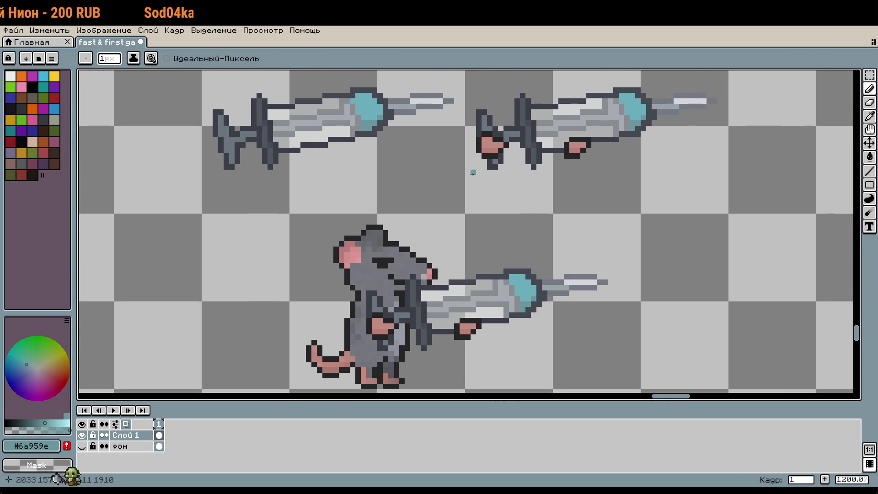
pyautogui.moveTo(366, 76)
pyautogui.mouseDown()
pyautogui.moveTo(290, 105)
pyautogui.moveTo(354, 164)
pyautogui.moveTo(382, 73)
pyautogui.mouseUp()
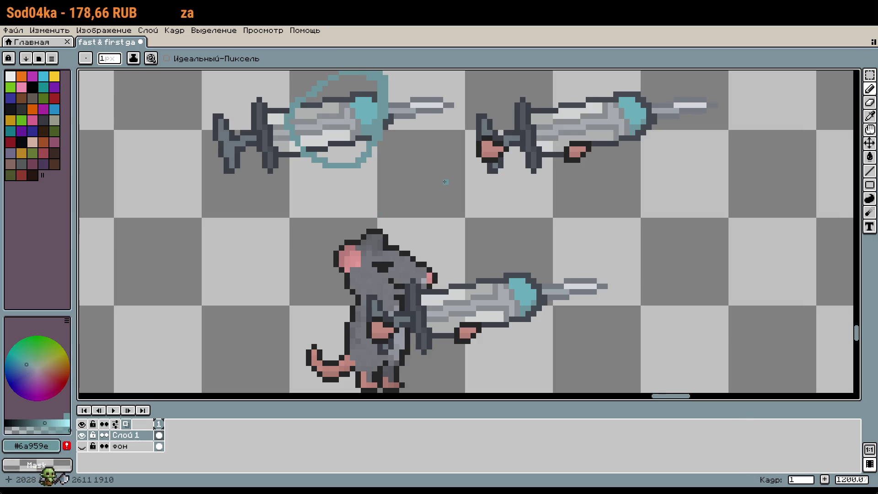
pyautogui.hotkey('ctrl', 'z')
pyautogui.scroll(-1, 443, 181)
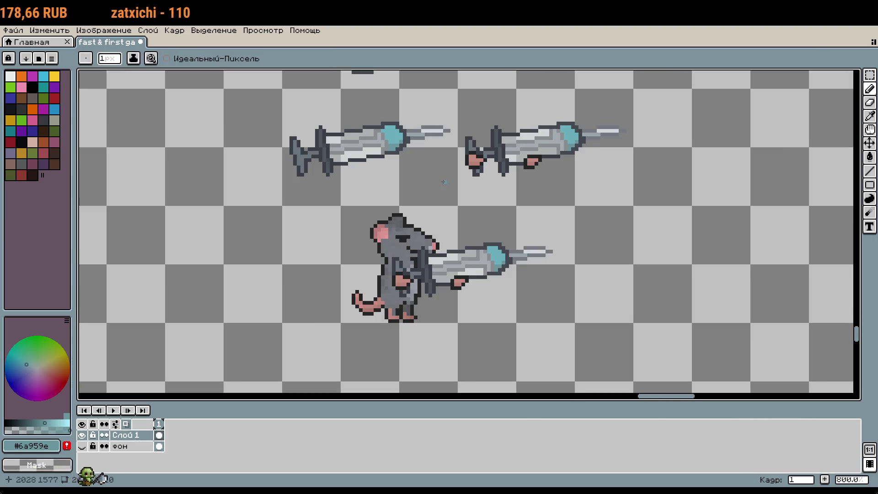
pyautogui.moveTo(441, 183)
pyautogui.mouseDown()
pyautogui.moveTo(459, 206)
pyautogui.moveTo(478, 212)
pyautogui.mouseUp()
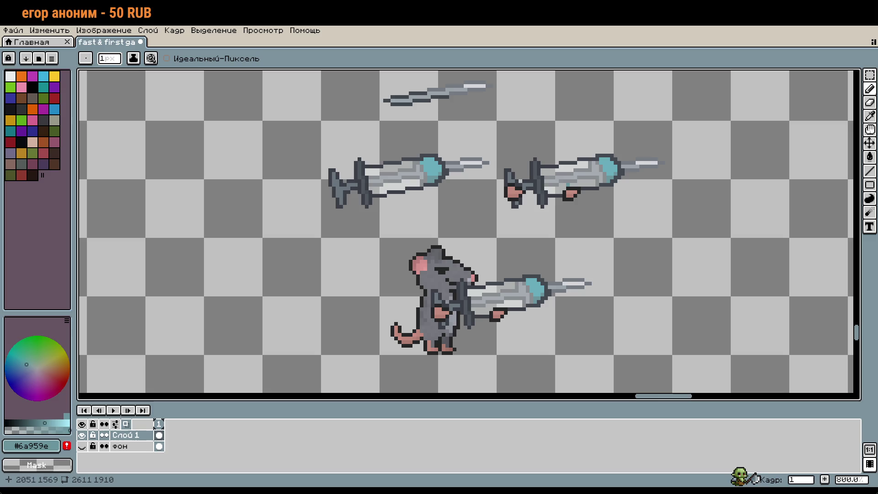
# Select the upper-left syringe's teal capsule and move it to a new position.
pyautogui.scroll(5, 462, 222)
pyautogui.moveTo(462, 223); pyautogui.dragTo(461, 228)
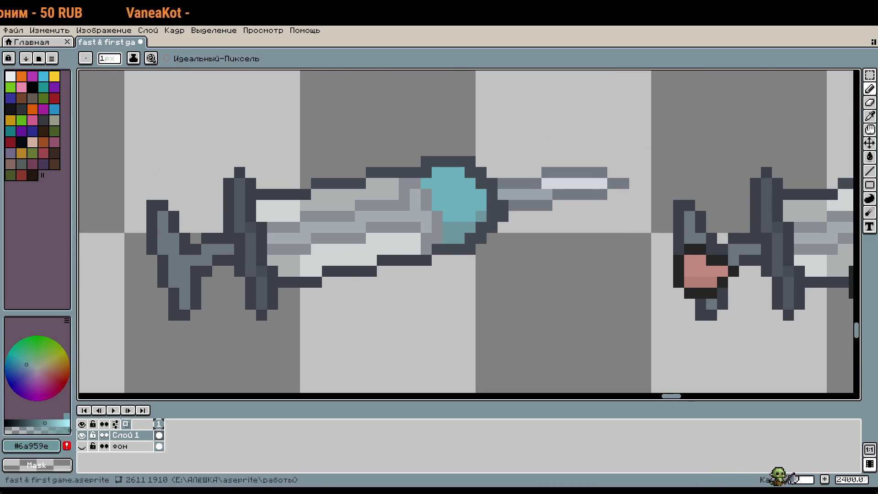
pyautogui.press('m')
pyautogui.moveTo(392, 161)
pyautogui.mouseDown()
pyautogui.moveTo(467, 278)
pyautogui.moveTo(481, 251)
pyautogui.moveTo(455, 248)
pyautogui.moveTo(492, 281)
pyautogui.moveTo(484, 257)
pyautogui.moveTo(451, 249)
pyautogui.mouseUp()
pyautogui.hscroll(5, 475, 246)
pyautogui.hscroll(3, 474, 246)
pyautogui.click(526, 280)
pyautogui.scroll(1, 450, 224)
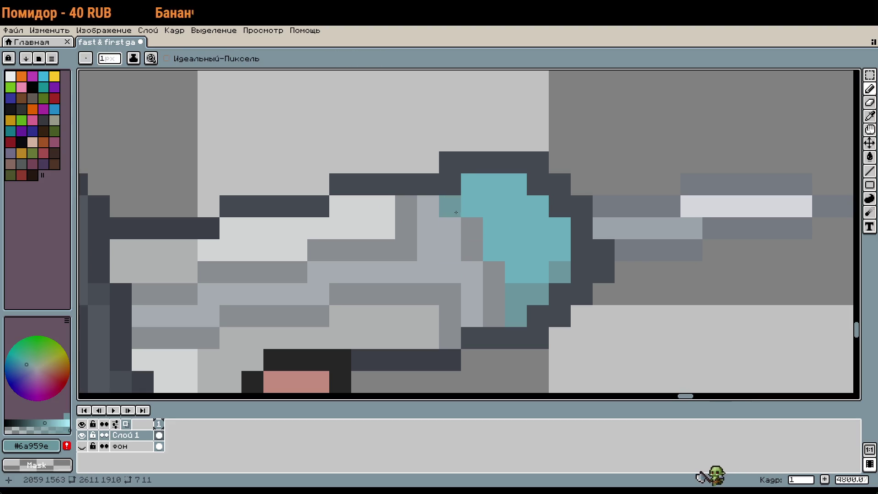
# Select the grey column and strip beside the capsule and shift them one pixel left.
pyautogui.press('Delete')
pyautogui.moveTo(439, 217); pyautogui.dragTo(459, 215)
pyautogui.moveTo(463, 218)
pyautogui.mouseDown()
pyautogui.moveTo(480, 238)
pyautogui.moveTo(503, 325)
pyautogui.mouseUp()
pyautogui.click(502, 300)
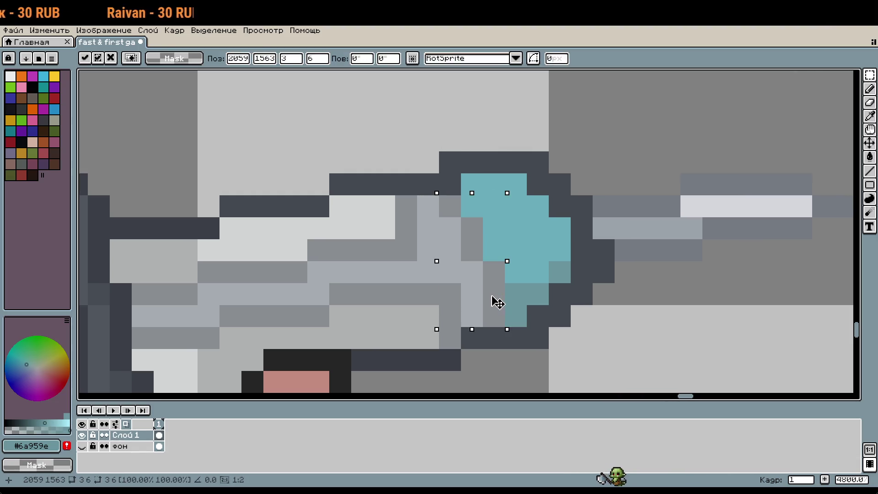
pyautogui.press('Left')
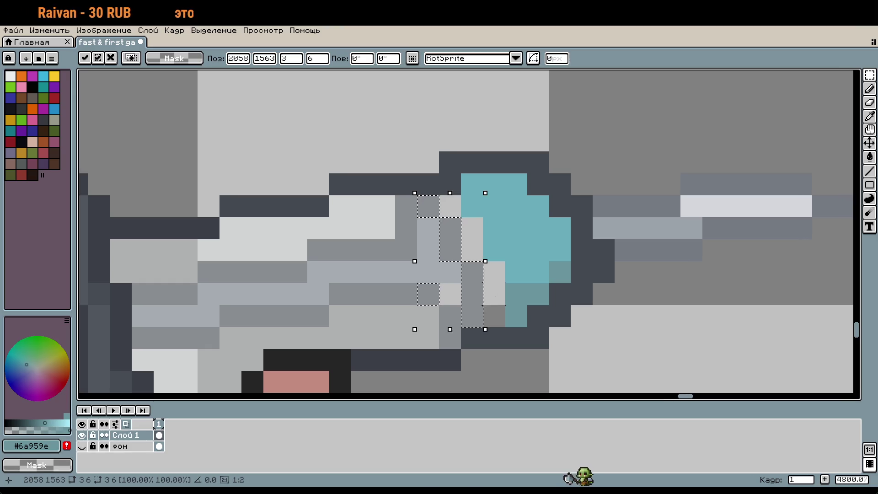
pyautogui.press('Return')
# Repaint the grey barrel pixels beside the capsule cyan to widen it.
pyautogui.press('i')
pyautogui.click(460, 276)
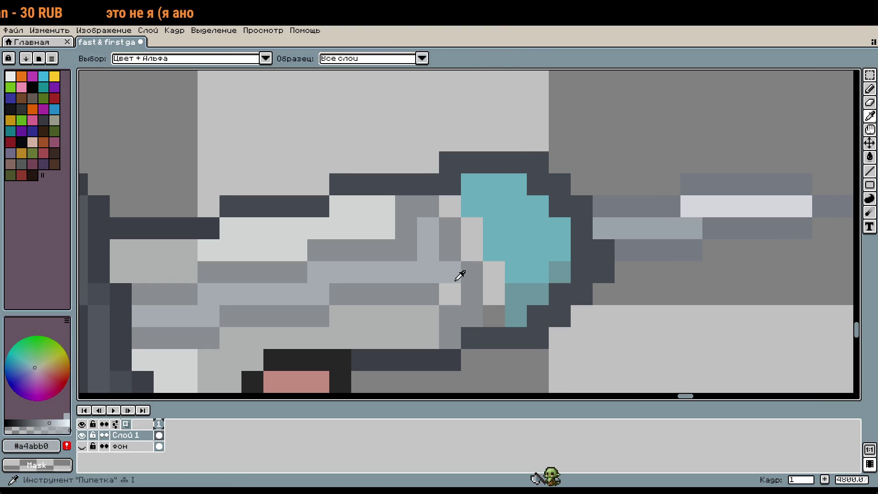
pyautogui.keyDown('alt'); pyautogui.click(492, 260); pyautogui.keyUp('alt')
pyautogui.moveTo(493, 271); pyautogui.dragTo(450, 206)
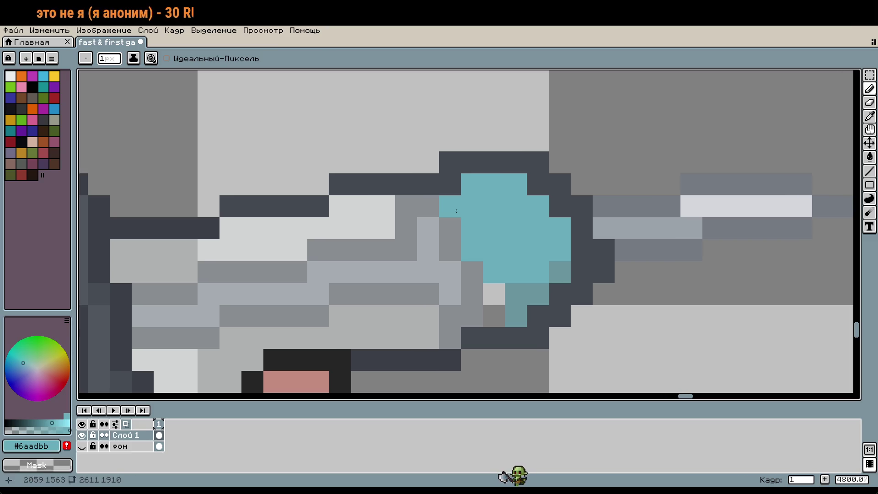
pyautogui.keyDown('alt'); pyautogui.click(512, 295); pyautogui.keyUp('alt')
pyautogui.scroll(-4, 540, 315)
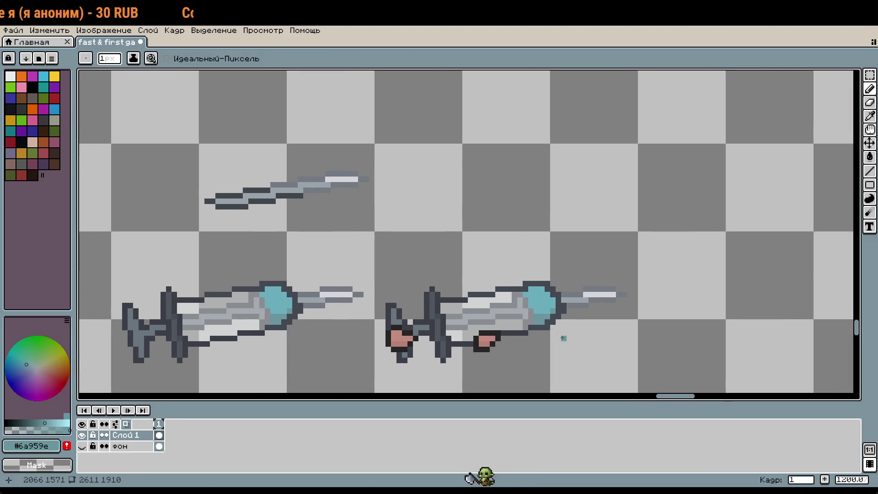
# Zoom into the rat's syringe and paint a mid-grey #8a8e91 diagonal stroke beside the capsule.
pyautogui.moveTo(564, 338)
pyautogui.mouseDown()
pyautogui.moveTo(557, 274)
pyautogui.moveTo(475, 304)
pyautogui.moveTo(457, 280)
pyautogui.mouseUp()
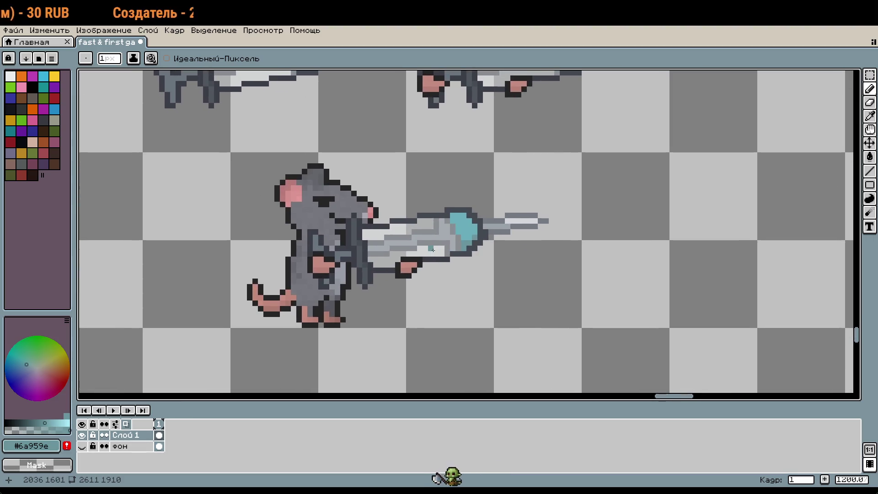
pyautogui.scroll(4, 498, 245)
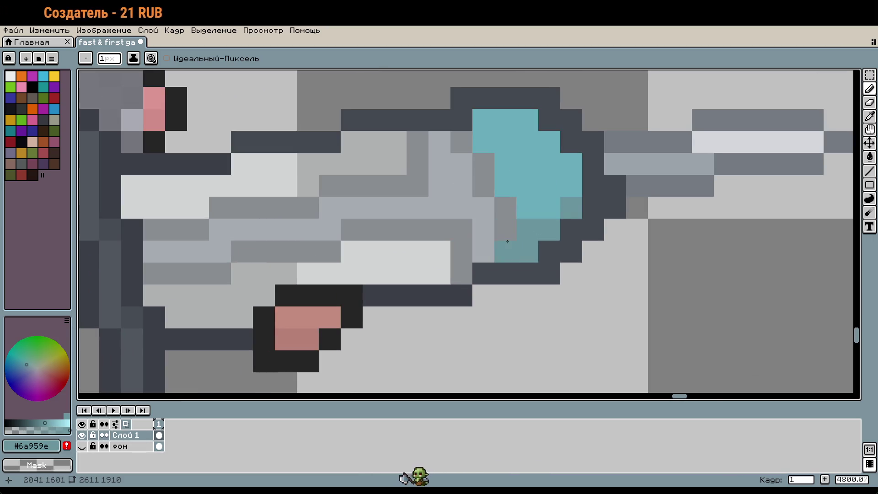
pyautogui.scroll(1, 526, 231)
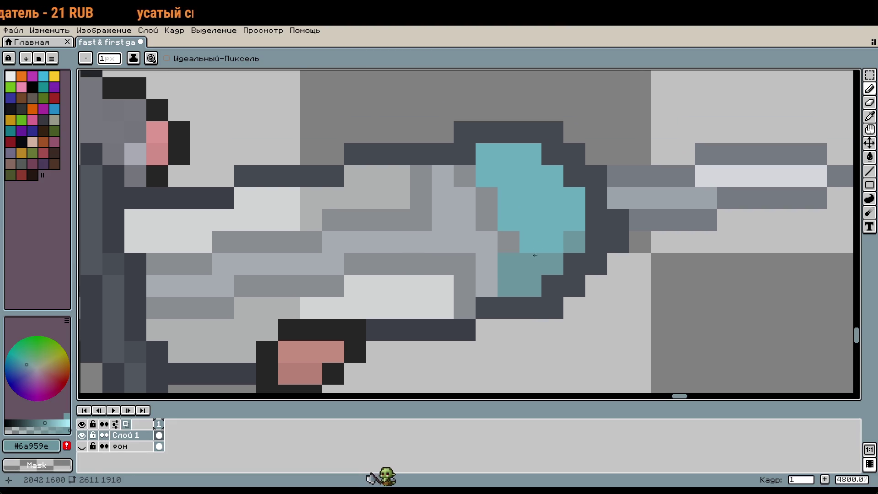
pyautogui.keyDown('alt'); pyautogui.click(534, 233); pyautogui.keyUp('alt')
pyautogui.click(479, 262)
pyautogui.hotkey('ctrl', 'z')
pyautogui.keyDown('alt'); pyautogui.click(486, 245); pyautogui.keyUp('alt')
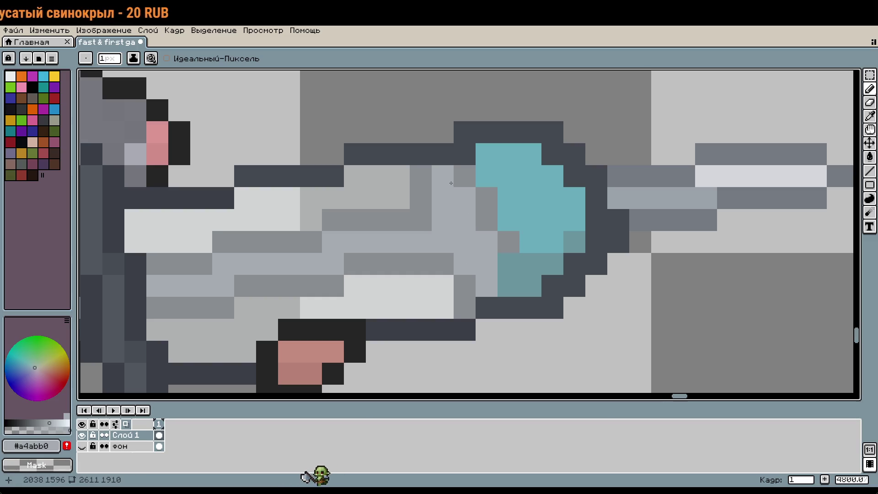
pyautogui.keyDown('alt'); pyautogui.click(453, 179); pyautogui.keyUp('alt')
pyautogui.moveTo(458, 174)
pyautogui.mouseDown()
pyautogui.moveTo(463, 203)
pyautogui.moveTo(486, 242)
pyautogui.mouseUp()
# Paint two pixels left of the capsule light teal #6aadbb.
pyautogui.press('alt')
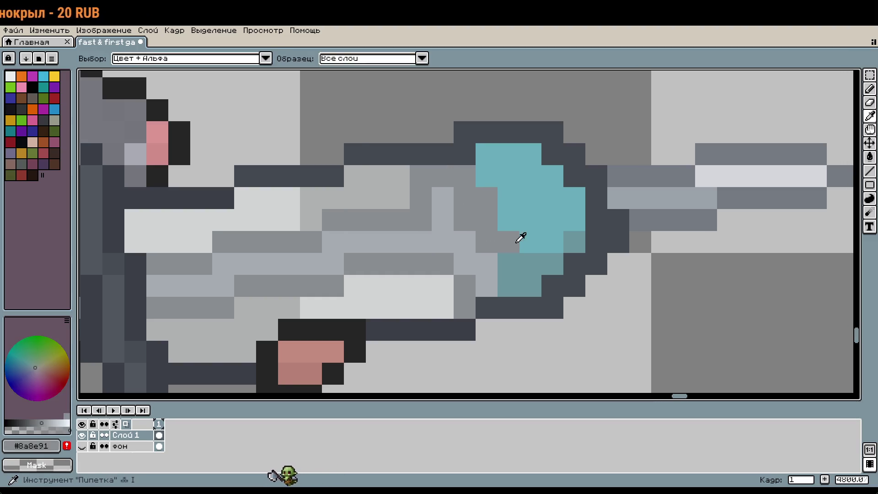
pyautogui.keyDown('alt'); pyautogui.click(525, 232); pyautogui.keyUp('alt')
pyautogui.click(486, 196)
pyautogui.click(466, 177)
# Recolour the stray teal pixel near the syringe tip mid grey #8a8e91.
pyautogui.scroll(-2, 480, 187)
pyautogui.moveTo(511, 281); pyautogui.dragTo(498, 227)
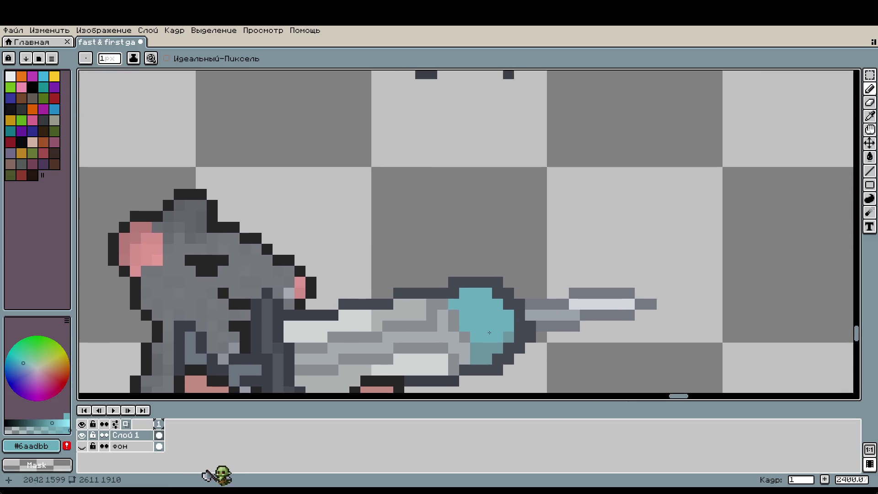
pyautogui.scroll(2, 500, 343)
pyautogui.moveTo(500, 343)
pyautogui.mouseDown()
pyautogui.moveTo(482, 372)
pyautogui.moveTo(476, 343)
pyautogui.mouseUp()
pyautogui.scroll(-2, 476, 343)
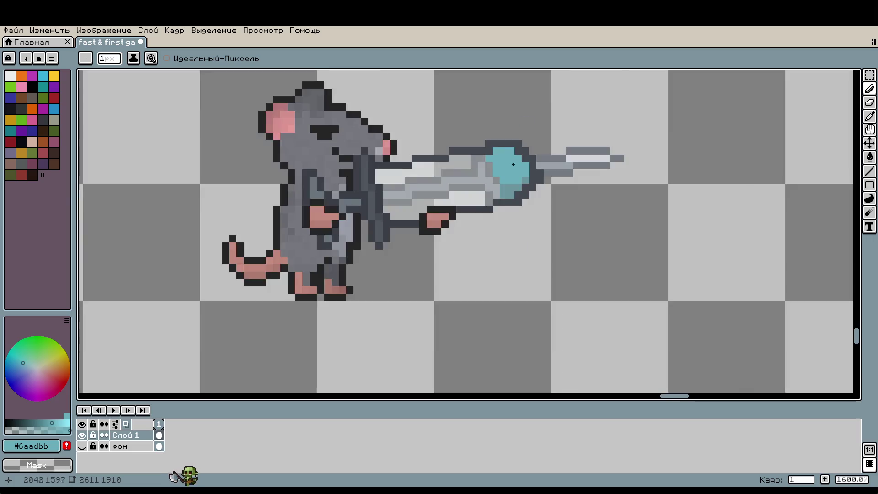
pyautogui.scroll(3, 500, 183)
pyautogui.keyDown('alt'); pyautogui.click(478, 197); pyautogui.keyUp('alt')
pyautogui.click(502, 197)
# Zoom out to show the whole rat alongside the row-13 syringes.
pyautogui.scroll(-2, 526, 192)
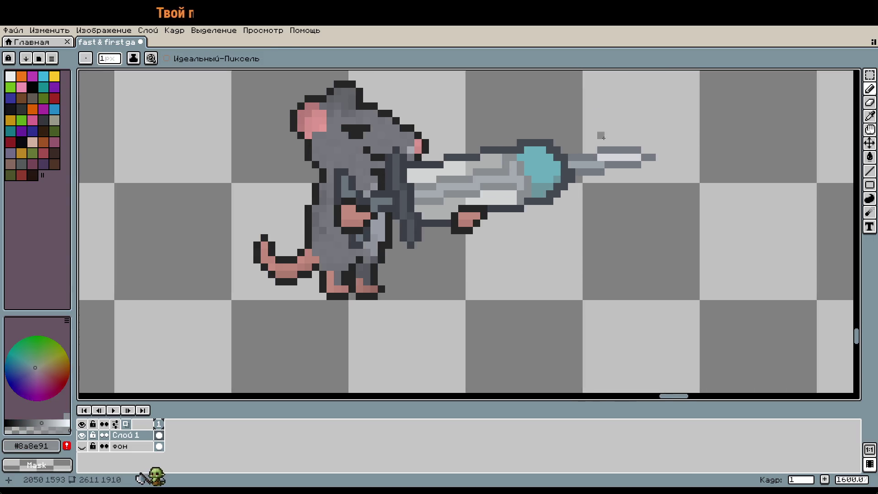
pyautogui.moveTo(598, 134); pyautogui.dragTo(564, 235)
pyautogui.scroll(-1, 564, 236)
pyautogui.moveTo(656, 243); pyautogui.dragTo(637, 294)
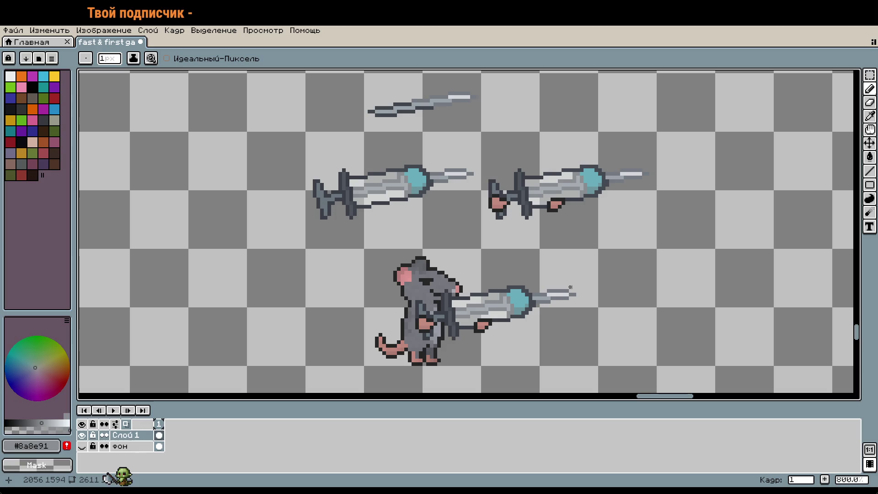
pyautogui.scroll(-3, 637, 293)
pyautogui.scroll(-2, 594, 275)
pyautogui.scroll(1, 549, 265)
pyautogui.moveTo(403, 192); pyautogui.dragTo(523, 259)
pyautogui.scroll(-1, 522, 259)
pyautogui.scroll(4, 433, 224)
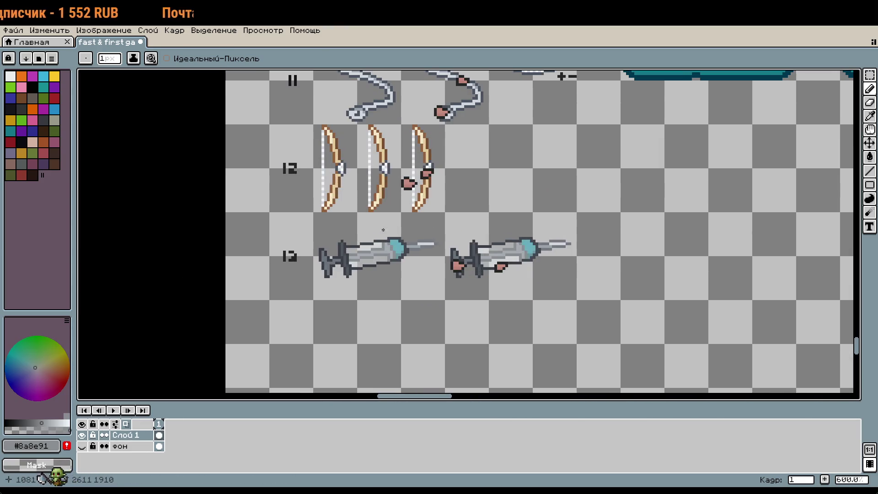
# Select both row-13 syringes and paste a copy, placing it within row 13.
pyautogui.press('m')
pyautogui.moveTo(312, 211)
pyautogui.mouseDown()
pyautogui.moveTo(529, 298)
pyautogui.moveTo(577, 301)
pyautogui.mouseUp()
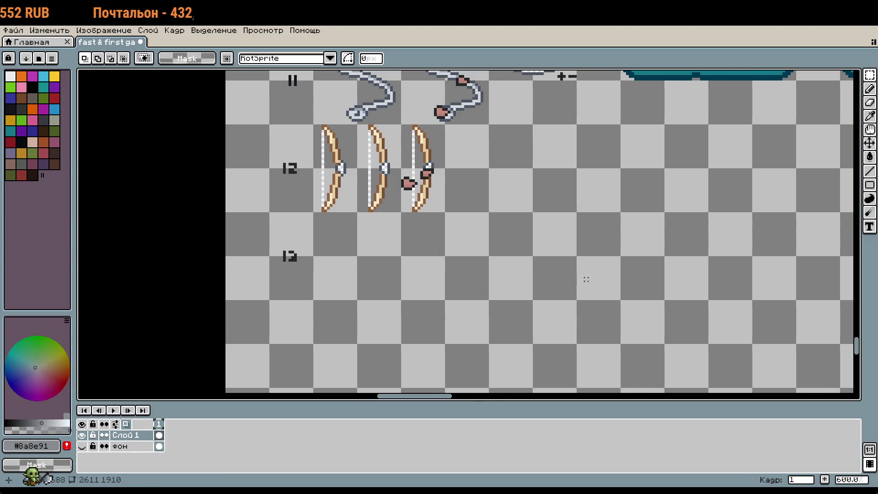
pyautogui.scroll(-4, 584, 279)
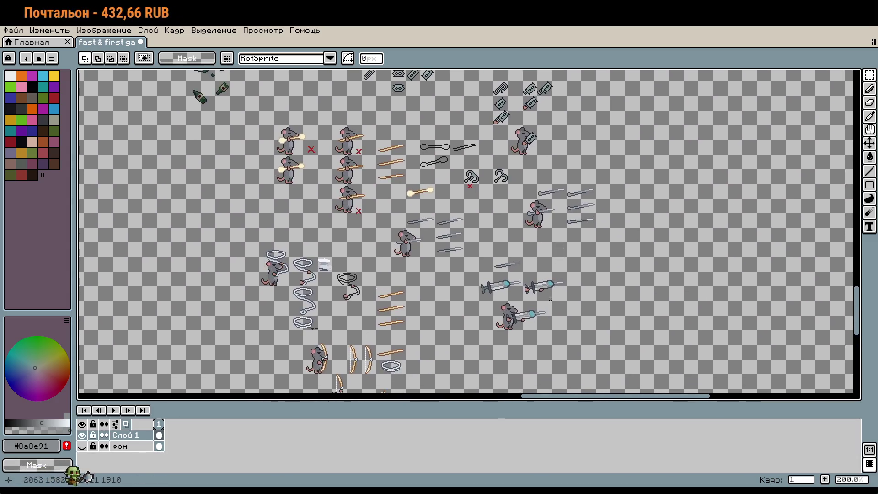
pyautogui.scroll(4, 526, 293)
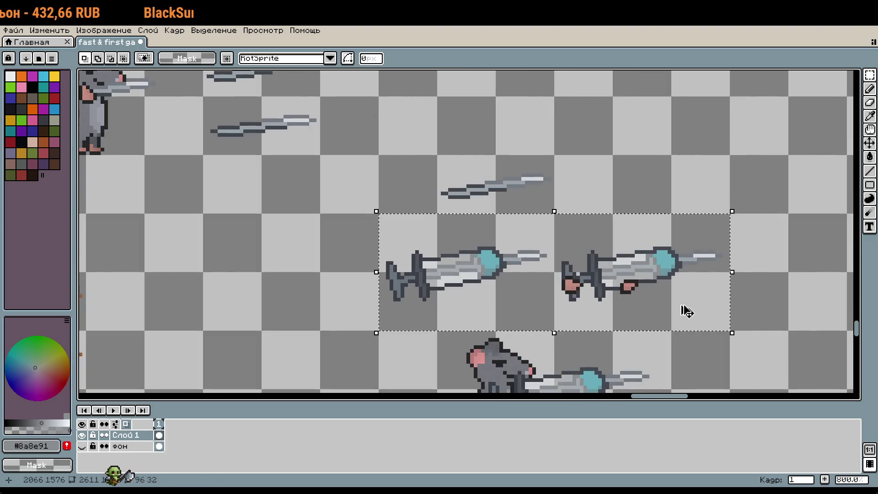
pyautogui.scroll(-5, 687, 312)
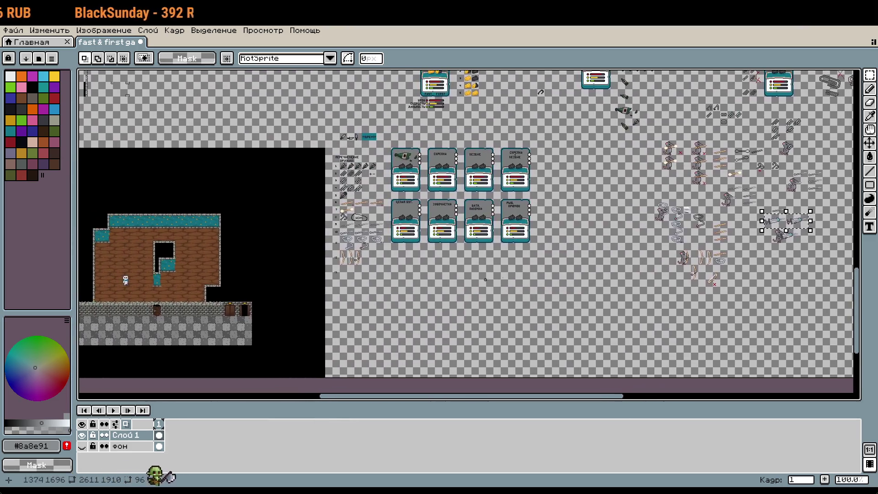
pyautogui.scroll(6, 357, 270)
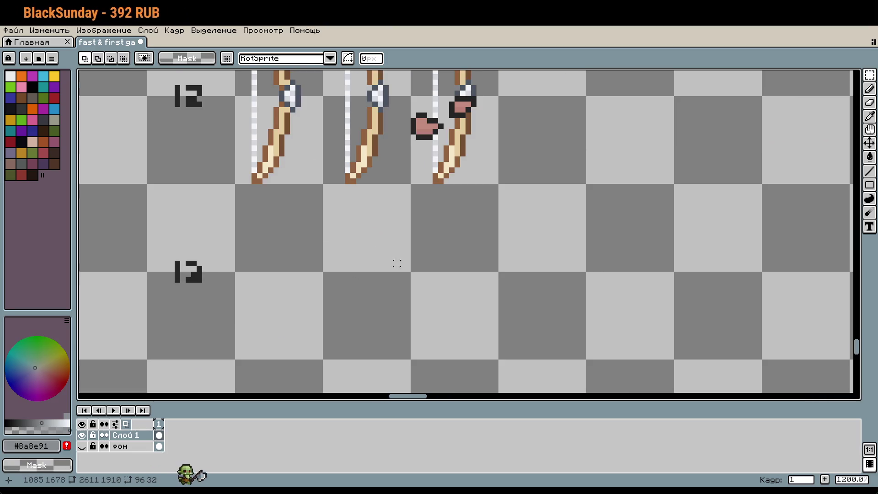
pyautogui.hotkey('ctrl', 'v')
pyautogui.moveTo(377, 259)
pyautogui.mouseDown()
pyautogui.moveTo(429, 298)
pyautogui.moveTo(399, 298)
pyautogui.moveTo(411, 298)
pyautogui.mouseUp()
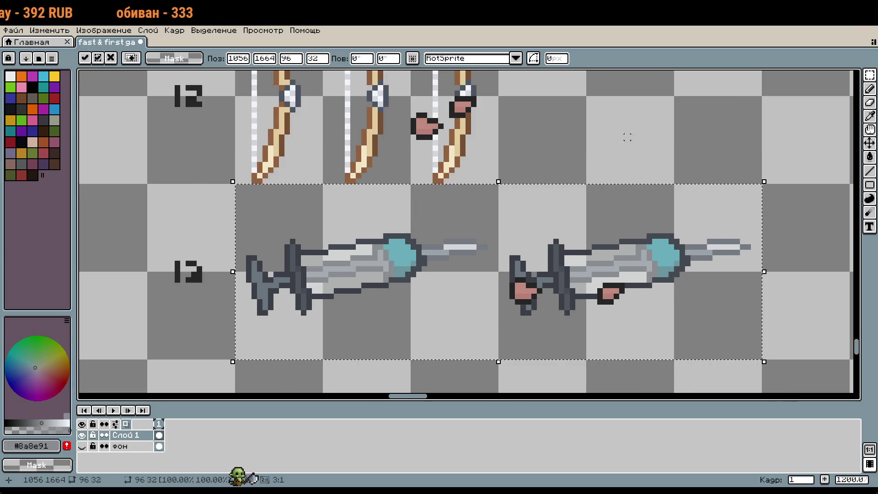
pyautogui.press('Return')
# Sample the dark teal #6a959e from the syringe bulb.
pyautogui.scroll(-2, 633, 247)
pyautogui.scroll(-5, 693, 295)
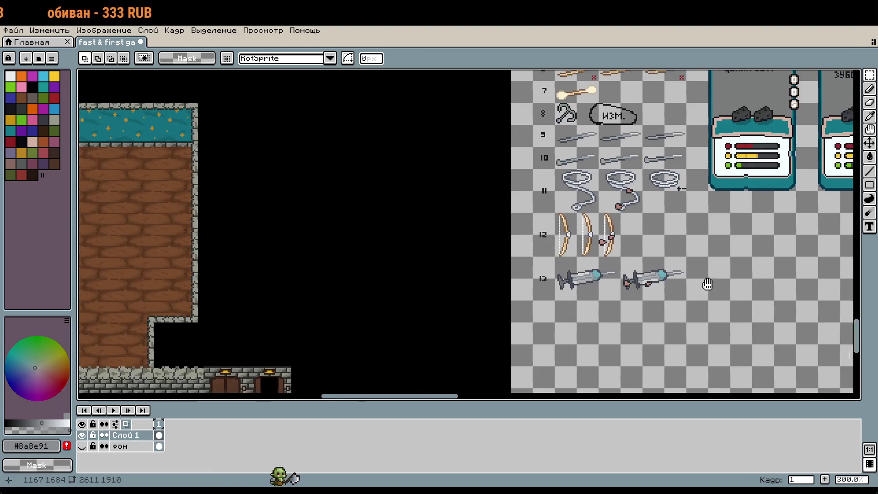
pyautogui.scroll(10, 435, 192)
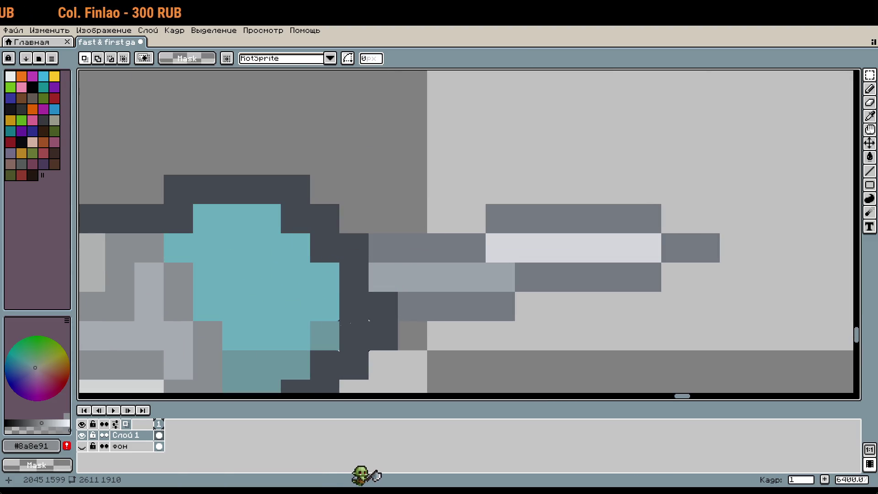
pyautogui.press('i')
pyautogui.click(300, 352)
# Paint trial teal pixels around the needle tip, undoing the first one.
pyautogui.press('b')
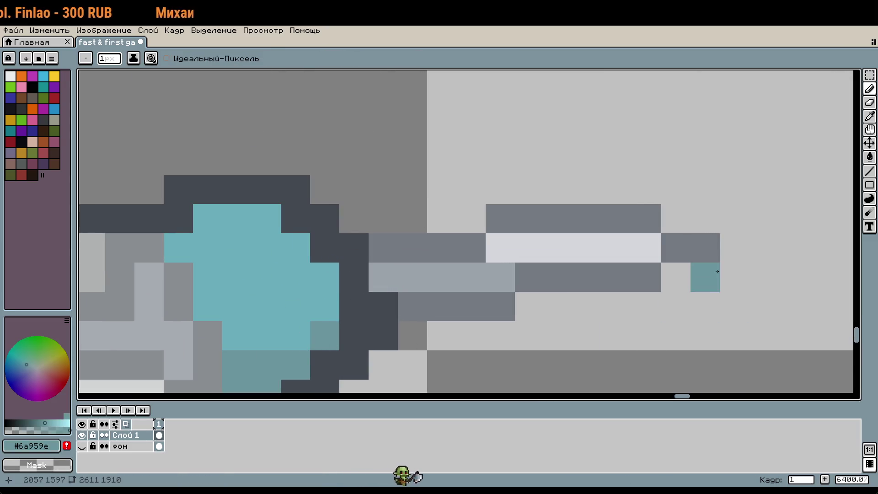
pyautogui.scroll(-5, 717, 271)
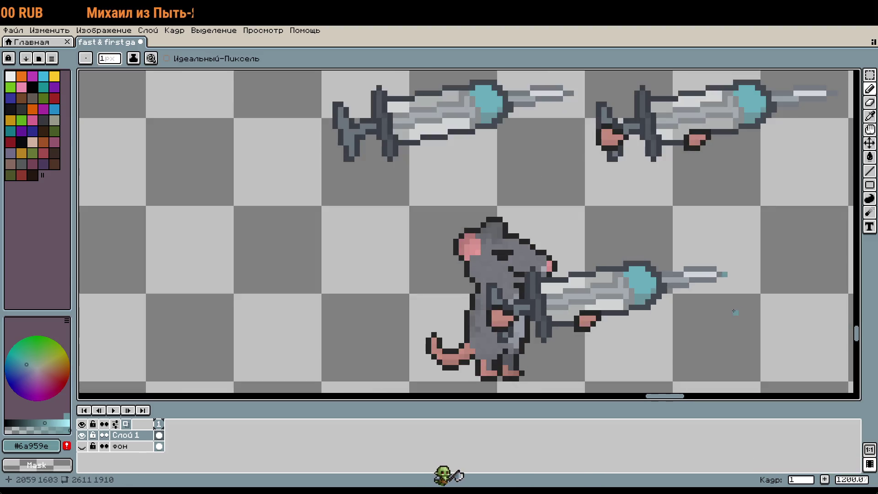
pyautogui.scroll(3, 732, 274)
pyautogui.scroll(-2, 723, 256)
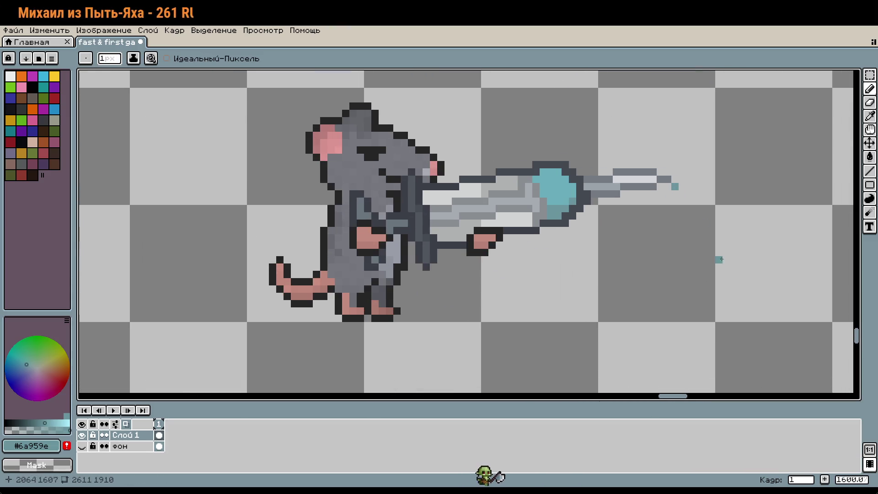
pyautogui.scroll(-1, 717, 252)
pyautogui.hotkey('ctrl', 'z')
pyautogui.scroll(1, 693, 310)
pyautogui.moveTo(682, 314)
pyautogui.mouseDown()
pyautogui.moveTo(715, 315)
pyautogui.moveTo(681, 304)
pyautogui.moveTo(671, 314)
pyautogui.moveTo(690, 314)
pyautogui.moveTo(671, 314)
pyautogui.moveTo(704, 293)
pyautogui.moveTo(693, 292)
pyautogui.moveTo(704, 314)
pyautogui.moveTo(671, 294)
pyautogui.moveTo(681, 314)
pyautogui.moveTo(719, 310)
pyautogui.mouseUp()
pyautogui.click(715, 292)
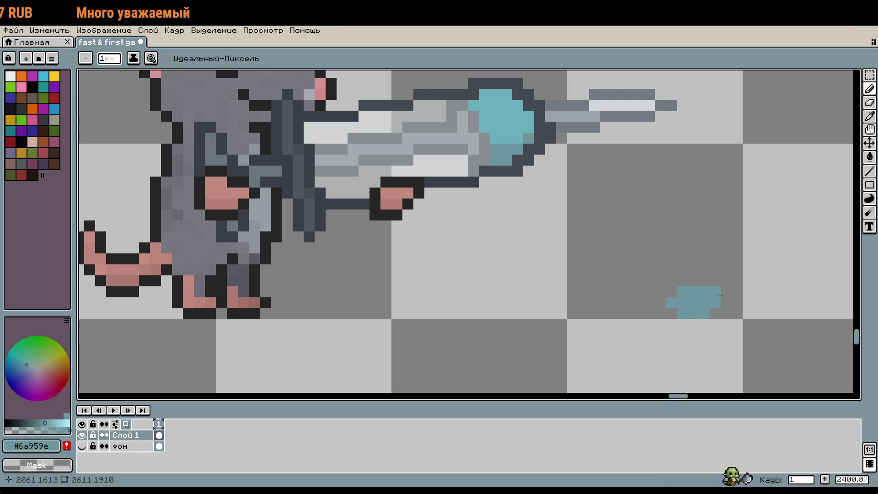
pyautogui.moveTo(660, 303); pyautogui.dragTo(671, 314)
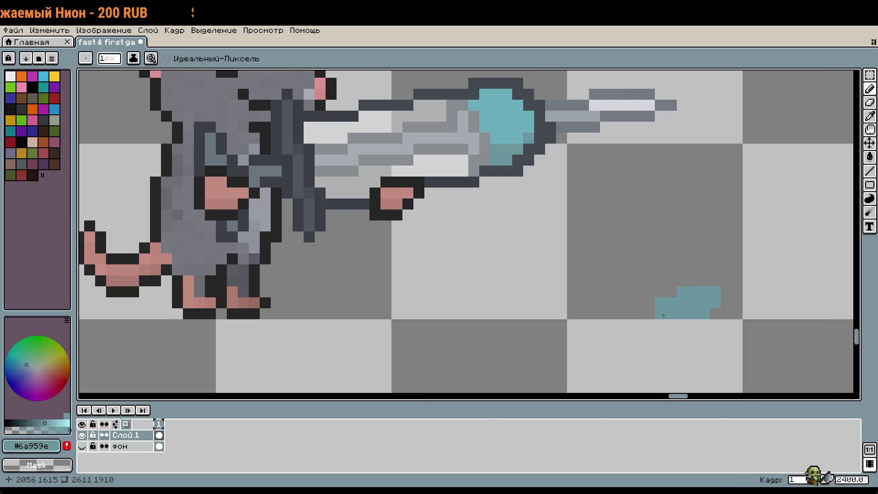
# Erase the teal test pixels and sample the dark outline colour #252525.
pyautogui.rightClick(716, 294)
pyautogui.click(747, 326)
pyautogui.rightClick(687, 314)
pyautogui.rightClick(688, 303)
pyautogui.rightClick(699, 293)
pyautogui.rightClick(682, 292)
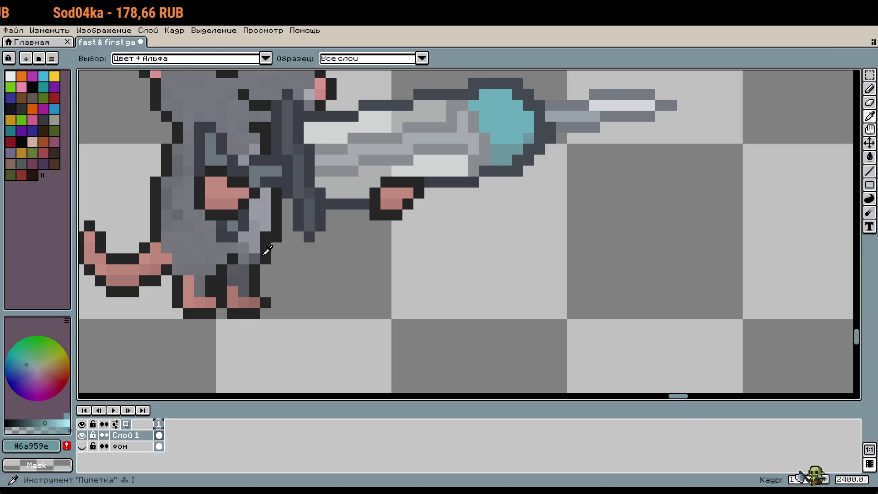
pyautogui.keyDown('alt'); pyautogui.click(265, 251); pyautogui.keyUp('alt')
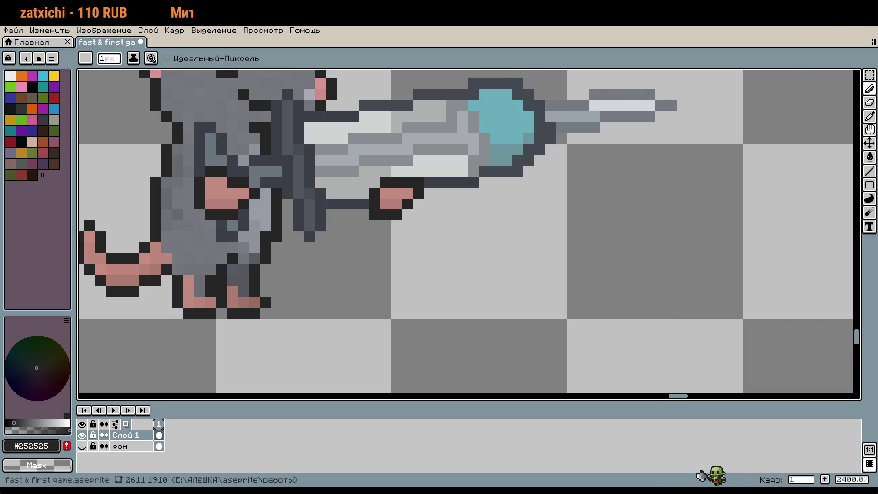
pyautogui.scroll(-6, 463, 247)
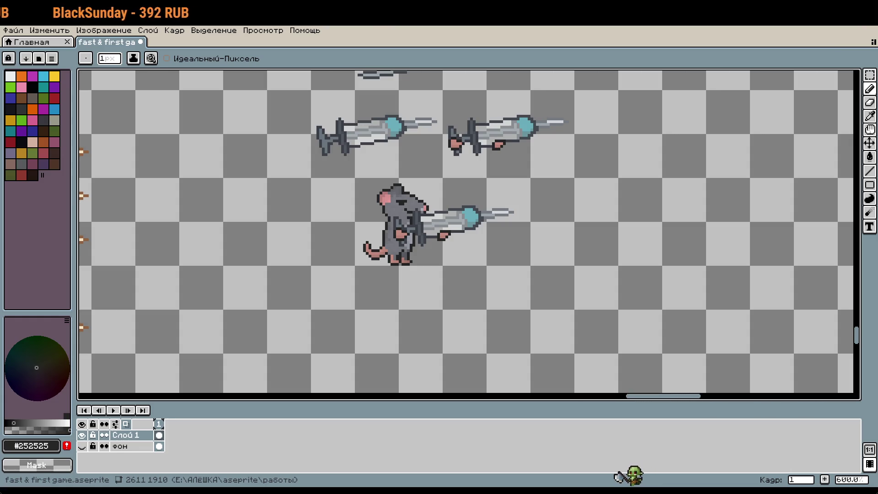
# Pan past the existing sprites to an empty canvas area and zoom in to 1600%.
pyautogui.scroll(-4, 535, 274)
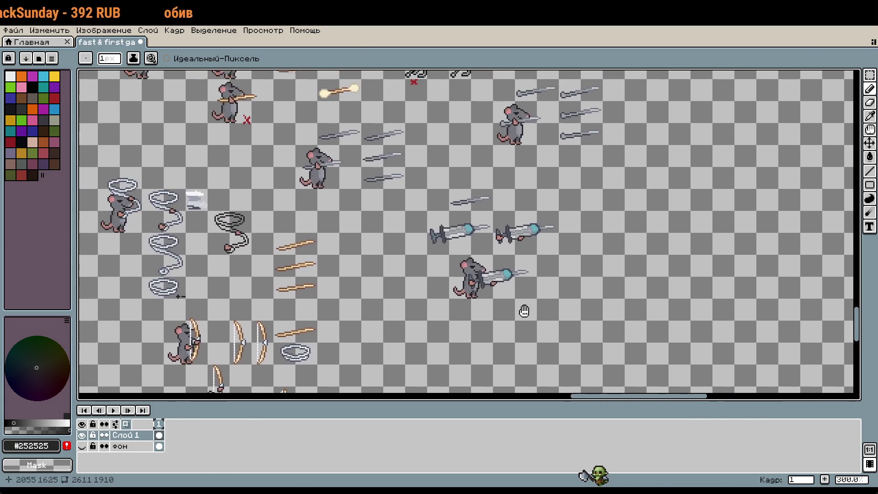
pyautogui.moveTo(524, 311); pyautogui.dragTo(488, 166)
pyautogui.scroll(1, 452, 192)
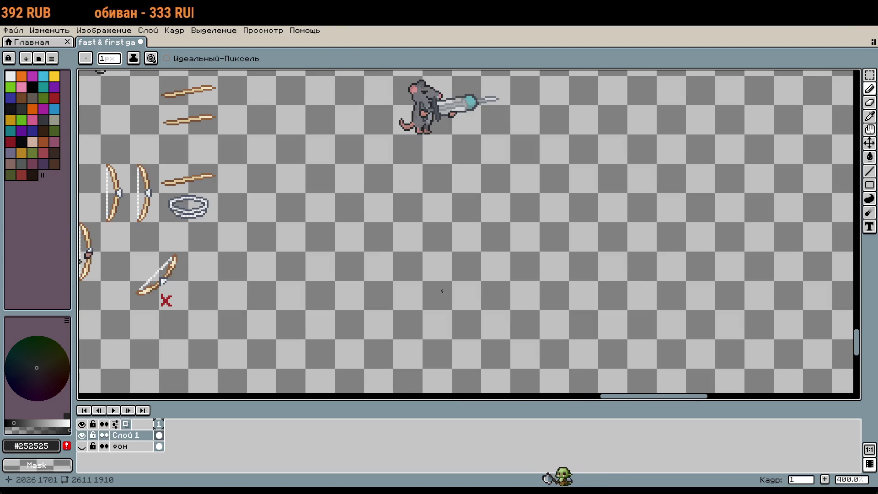
pyautogui.moveTo(444, 287); pyautogui.dragTo(431, 343)
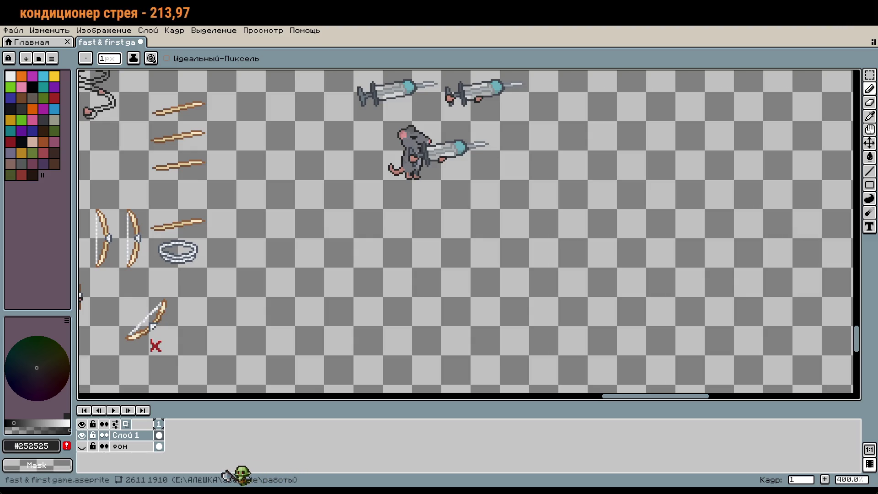
pyautogui.moveTo(427, 221); pyautogui.dragTo(482, 203)
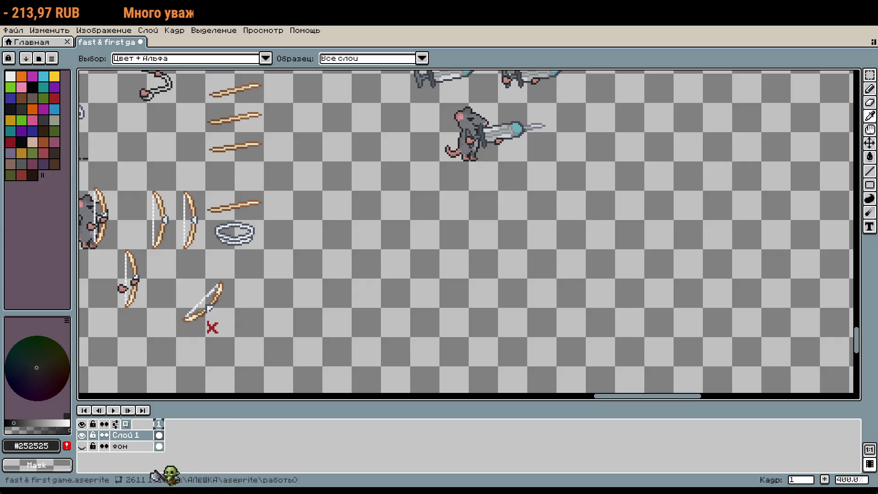
pyautogui.scroll(5, 458, 242)
pyautogui.moveTo(501, 192); pyautogui.dragTo(447, 249)
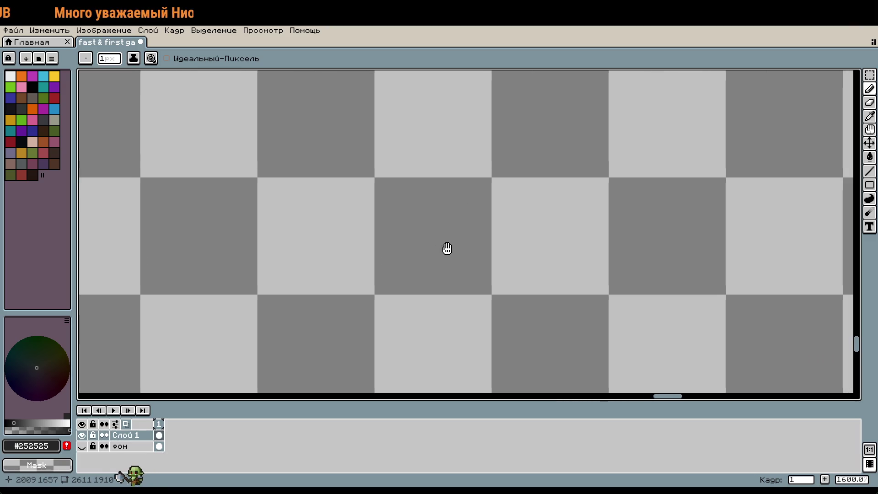
# Zoom to 3200% and draw the outline's dark left vertical bar.
pyautogui.scroll(1, 447, 248)
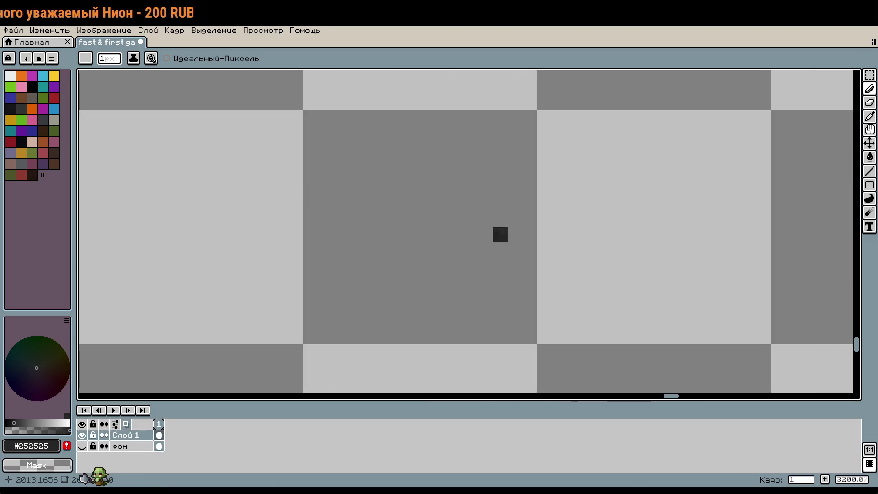
pyautogui.moveTo(313, 186)
pyautogui.mouseDown()
pyautogui.moveTo(310, 238)
pyautogui.moveTo(325, 241)
pyautogui.mouseUp()
pyautogui.hotkey('ctrl', 'z')
pyautogui.press('w')
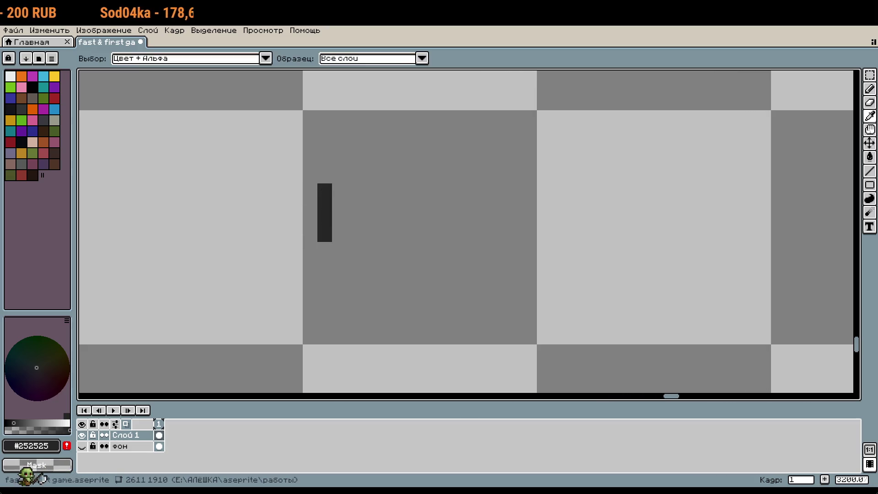
pyautogui.press('b')
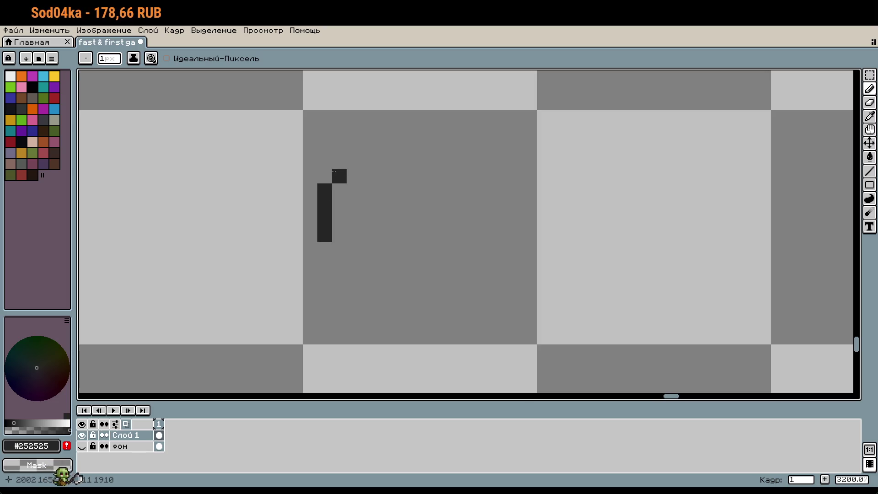
pyautogui.click(338, 249)
pyautogui.press('alt')
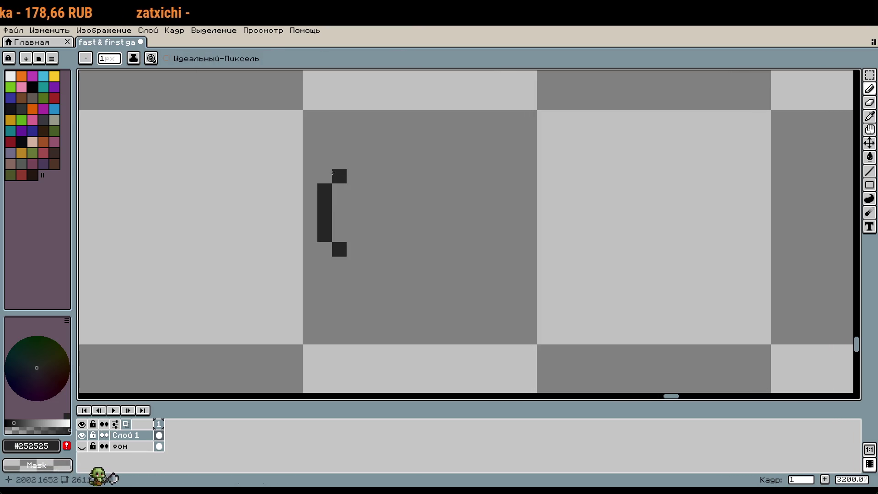
# Lengthen the left bar and move its corner pixels further out.
pyautogui.click(325, 176)
pyautogui.rightClick(339, 250)
pyautogui.click(324, 249)
pyautogui.click(339, 264)
pyautogui.click(339, 161)
pyautogui.press('w')
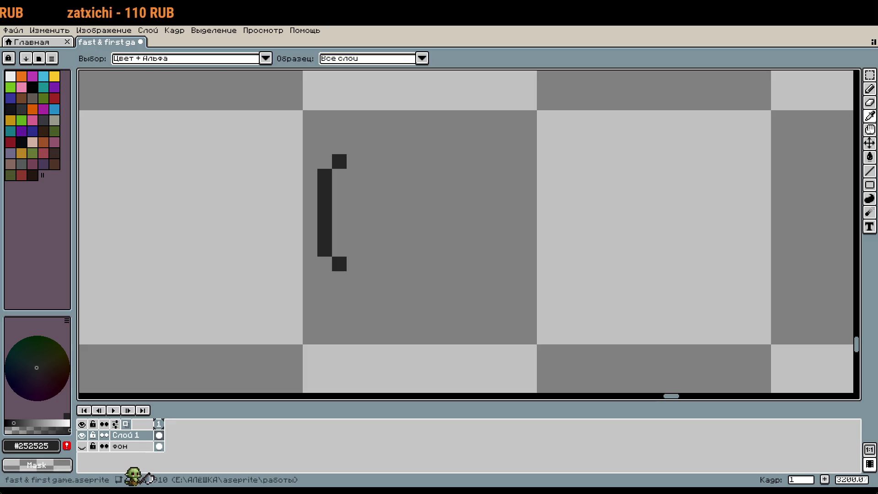
pyautogui.press('b')
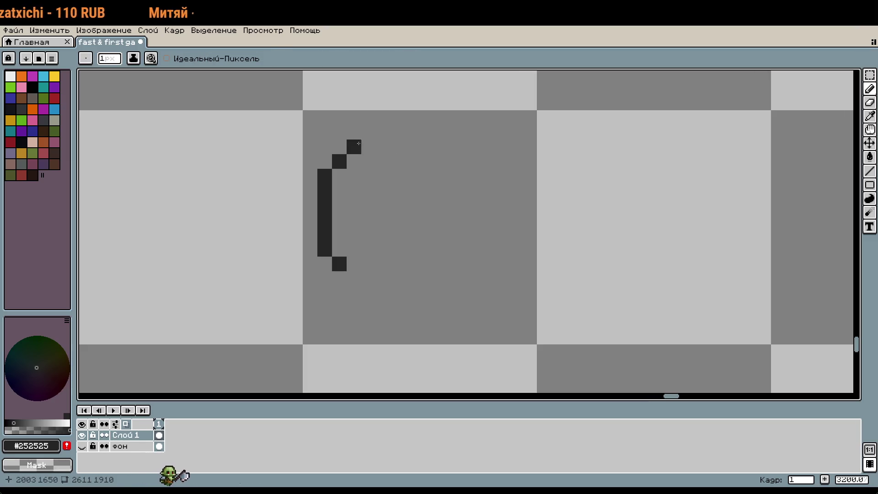
# Draw the top and bottom edges with a pixel at each right end.
pyautogui.moveTo(353, 146); pyautogui.dragTo(428, 146)
pyautogui.moveTo(354, 278); pyautogui.dragTo(427, 279)
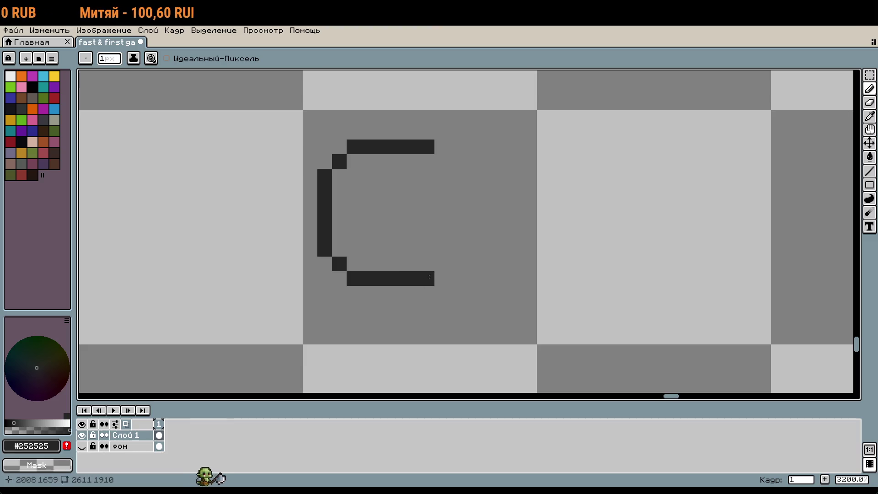
pyautogui.press('w')
pyautogui.press('b')
pyautogui.click(379, 150)
pyautogui.click(379, 253)
pyautogui.press('w')
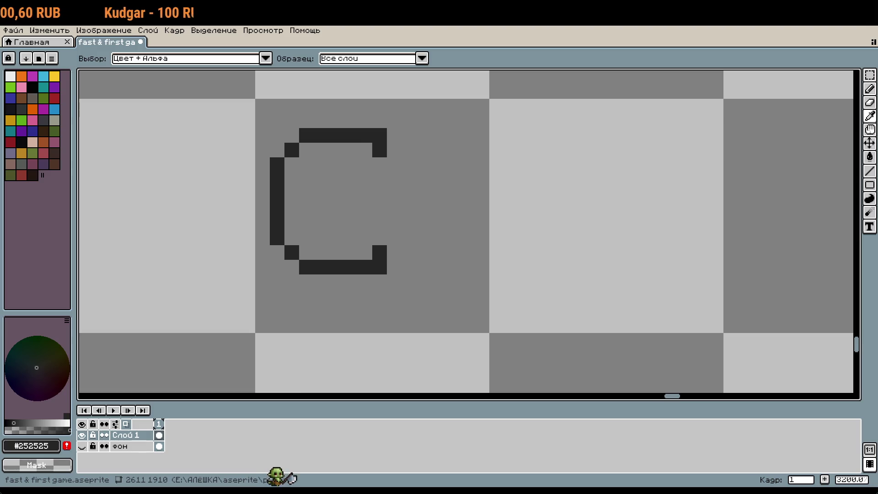
pyautogui.press('b')
# Build the rounded rectangle's right side, redrawing it one pixel further out.
pyautogui.moveTo(365, 164); pyautogui.dragTo(365, 237)
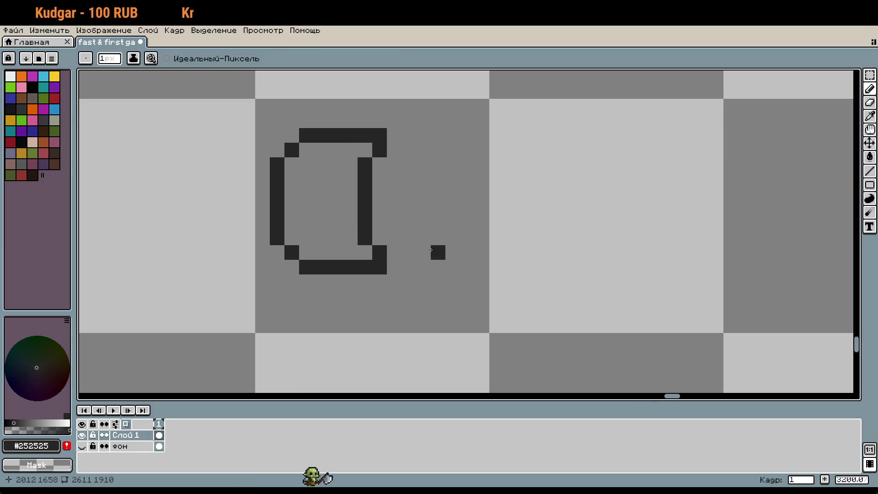
pyautogui.hotkey('ctrl', 'z')
pyautogui.click(350, 194)
pyautogui.click(364, 238)
pyautogui.click(350, 209)
pyautogui.click(350, 180)
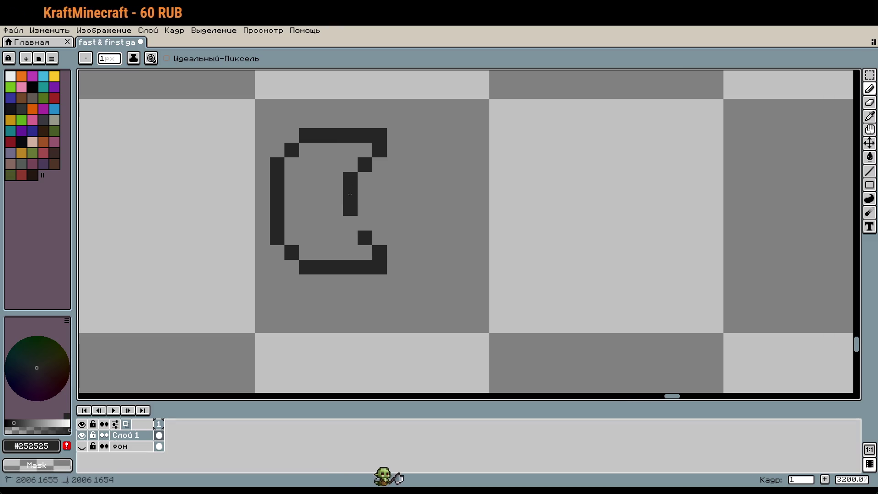
pyautogui.click(350, 223)
pyautogui.press('w')
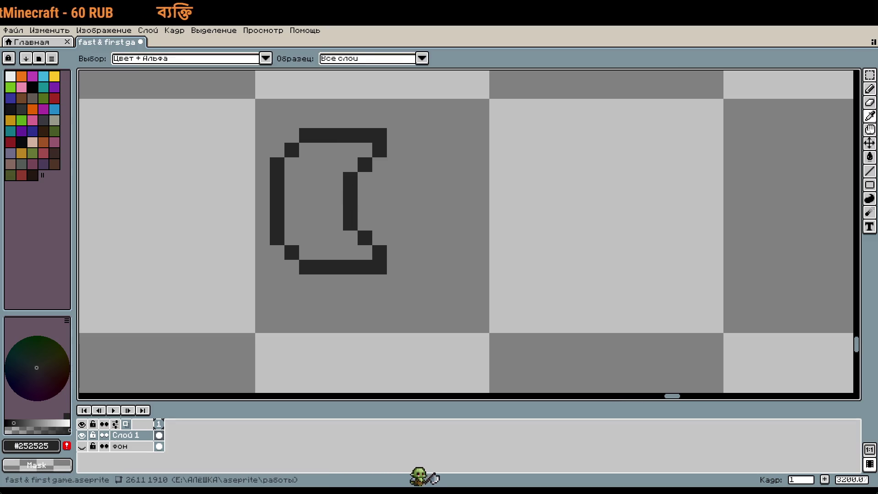
pyautogui.press('b')
pyautogui.moveTo(365, 172)
pyautogui.mouseDown()
pyautogui.moveTo(365, 230)
pyautogui.moveTo(351, 224)
pyautogui.mouseUp()
pyautogui.moveTo(452, 223); pyautogui.dragTo(413, 262)
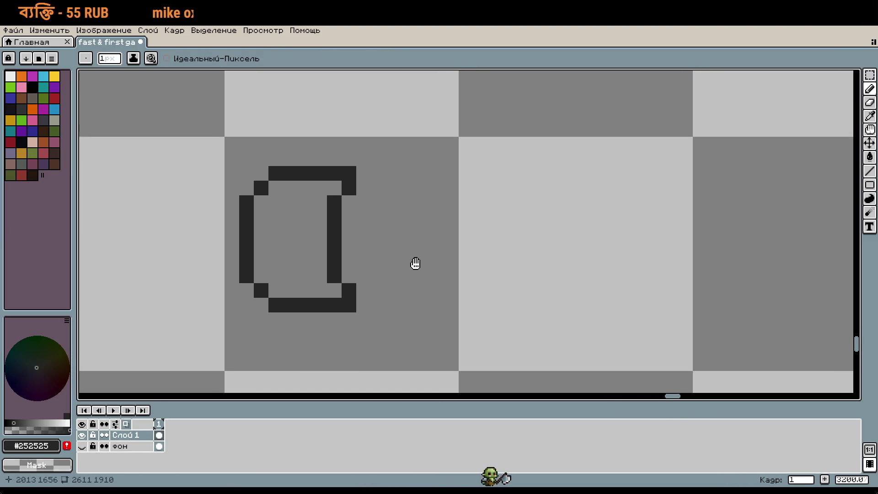
# Extend the barrel's top and bottom dark lines to the right.
pyautogui.press('w')
pyautogui.press('b')
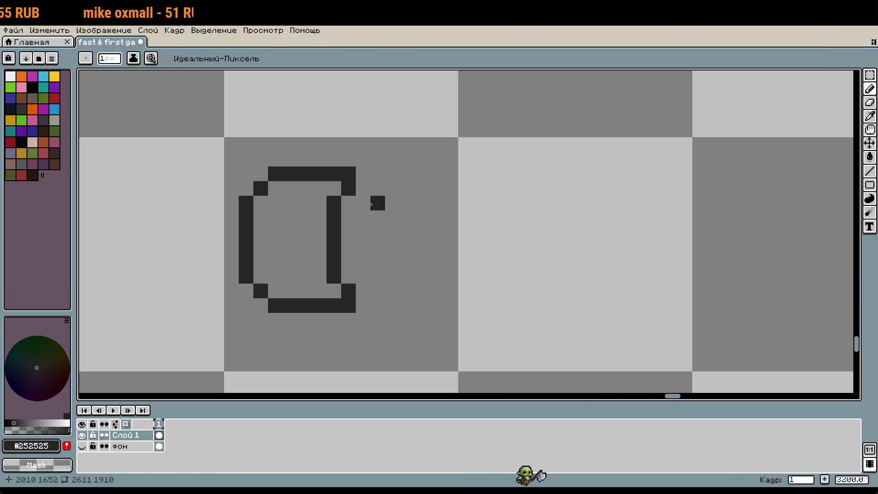
pyautogui.moveTo(349, 188); pyautogui.dragTo(510, 188)
pyautogui.moveTo(348, 291); pyautogui.dragTo(509, 291)
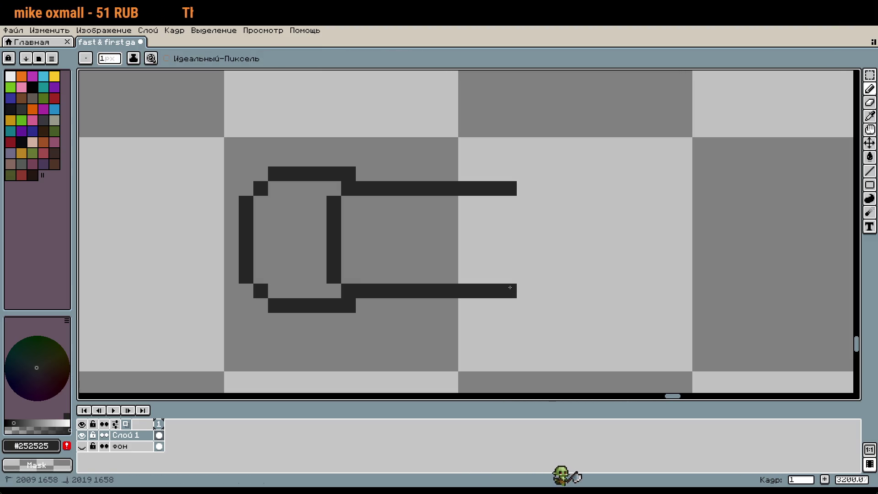
pyautogui.press('w')
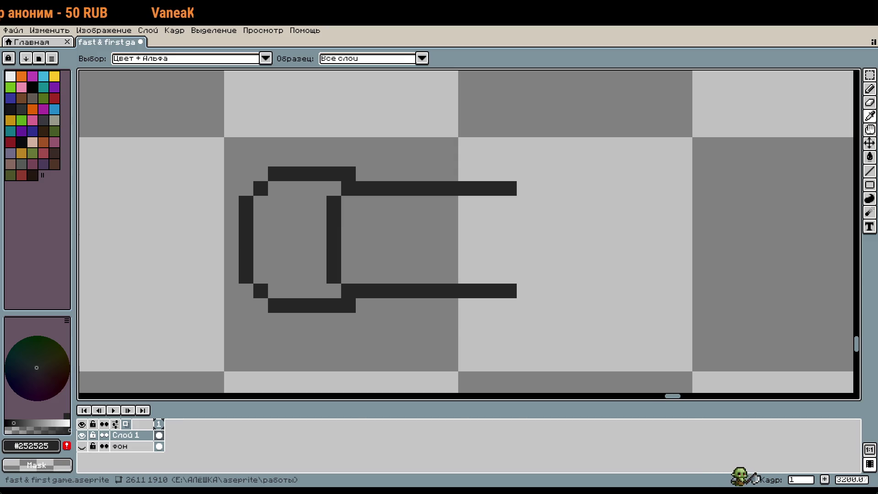
# Recentre the view and add one pixel to the top line's right end.
pyautogui.press('b')
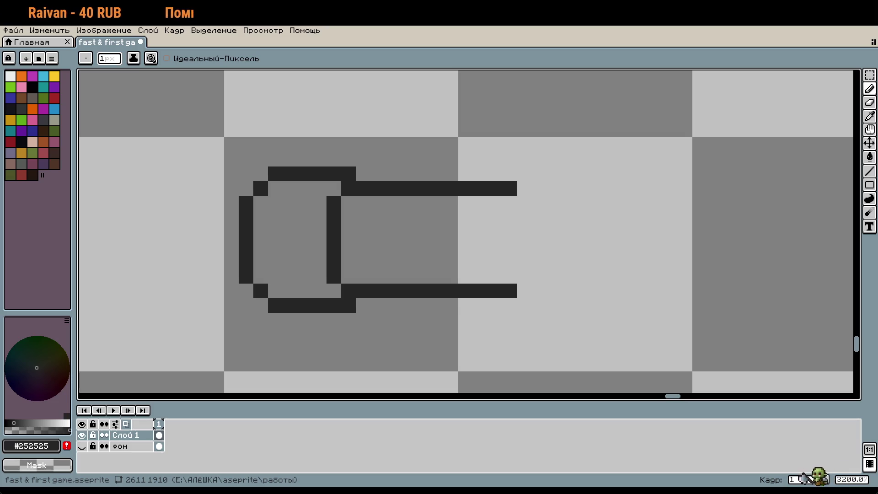
pyautogui.moveTo(561, 261); pyautogui.dragTo(523, 302)
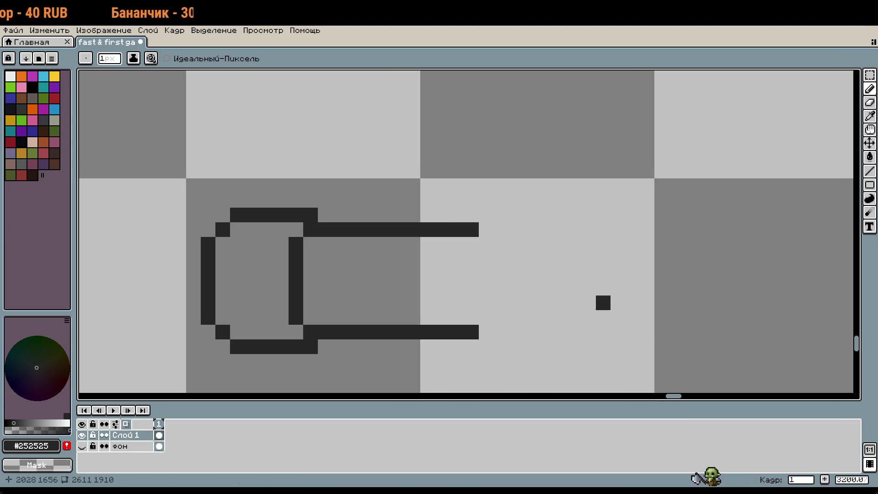
pyautogui.moveTo(601, 300); pyautogui.dragTo(506, 255)
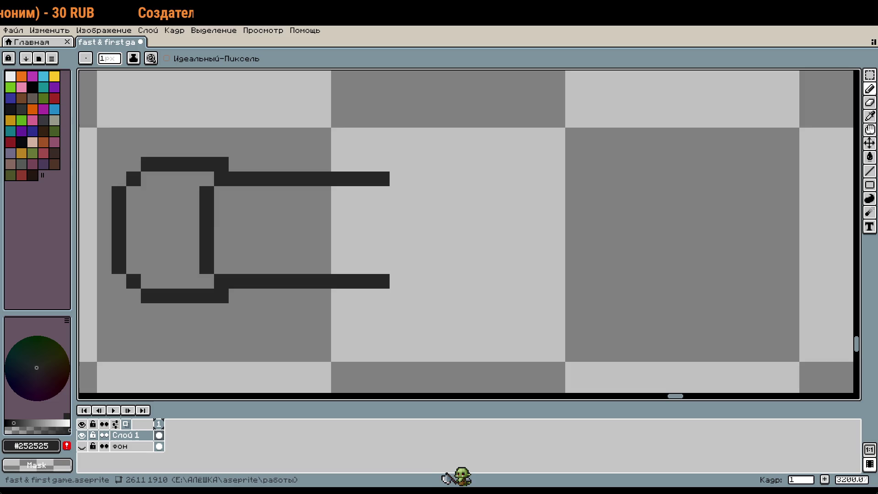
pyautogui.moveTo(500, 281); pyautogui.dragTo(543, 273)
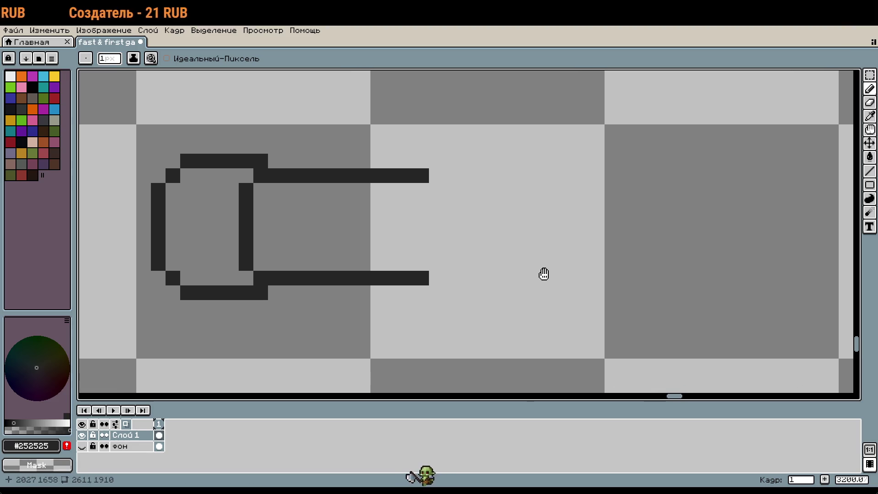
pyautogui.click(388, 197)
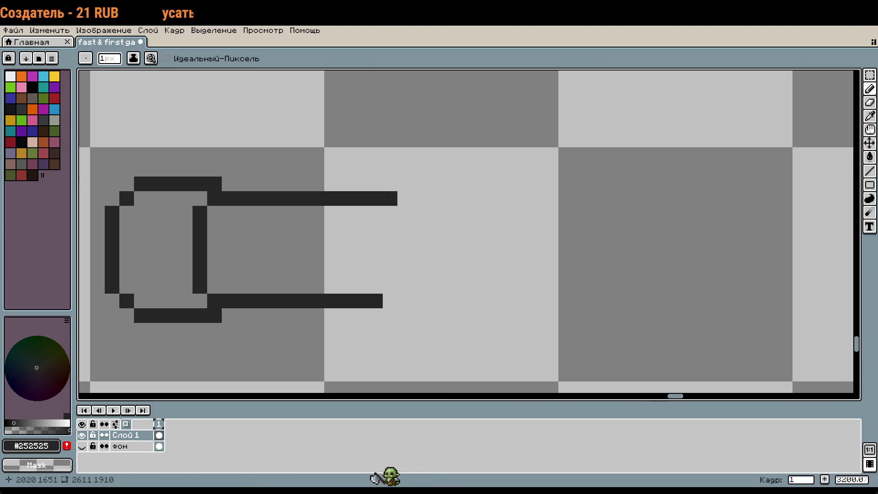
# Extend the barrel's top and bottom lines rightward, then shift the whole syringe down one pixel.
pyautogui.moveTo(389, 196); pyautogui.dragTo(451, 198)
pyautogui.moveTo(389, 301); pyautogui.dragTo(458, 300)
pyautogui.rightClick(458, 300)
pyautogui.press('m')
pyautogui.moveTo(89, 161); pyautogui.dragTo(448, 341)
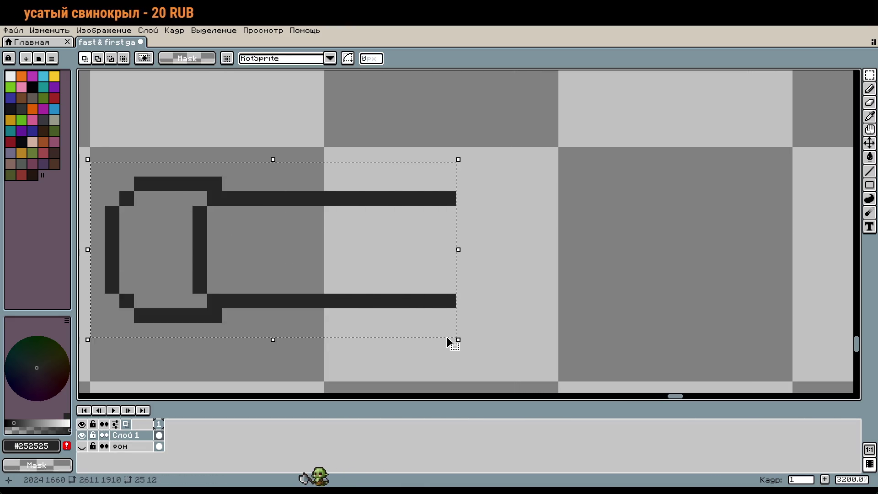
pyautogui.press('Down')
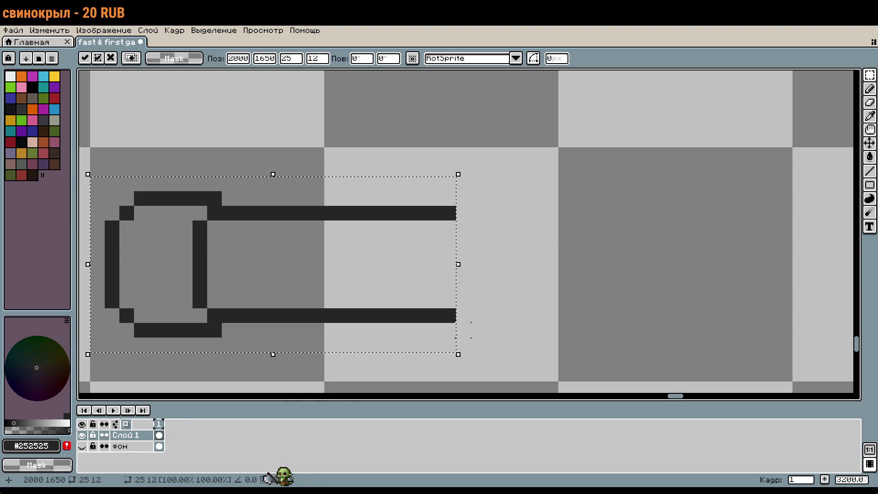
pyautogui.click(471, 330)
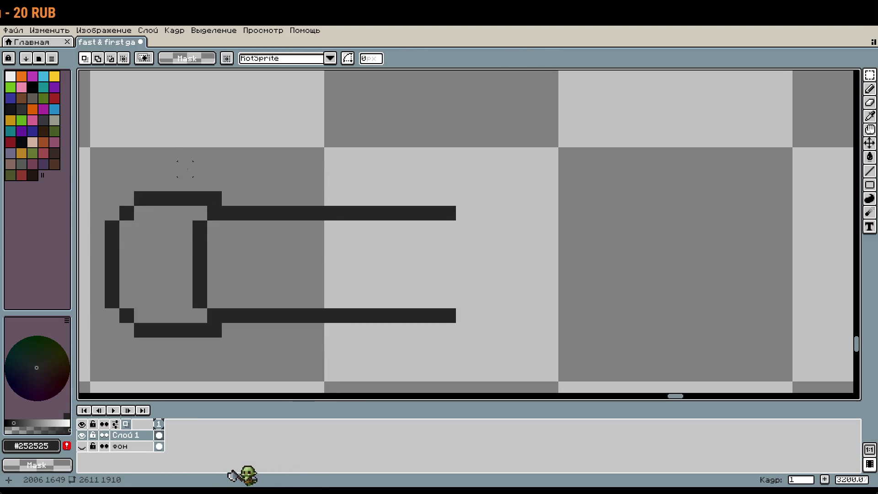
# Draw the first three graduation brackets inside the barrel.
pyautogui.press('b')
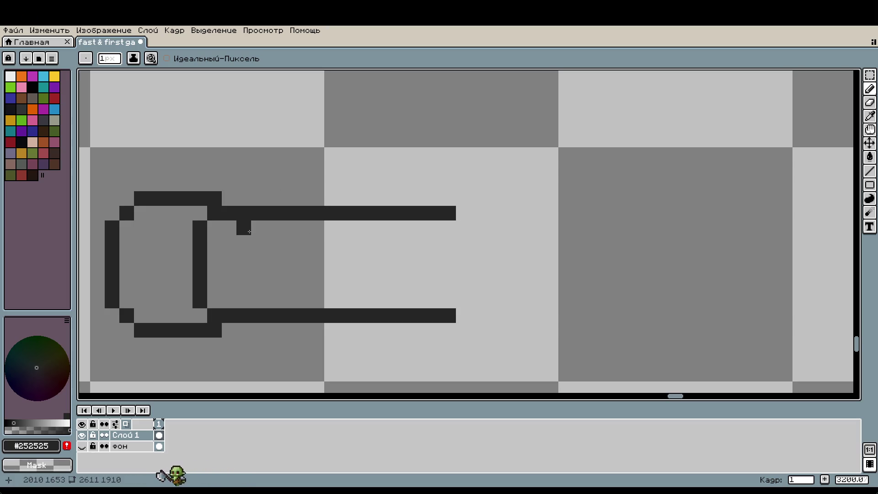
pyautogui.moveTo(249, 232)
pyautogui.mouseDown()
pyautogui.moveTo(229, 242)
pyautogui.moveTo(229, 286)
pyautogui.moveTo(243, 301)
pyautogui.mouseUp()
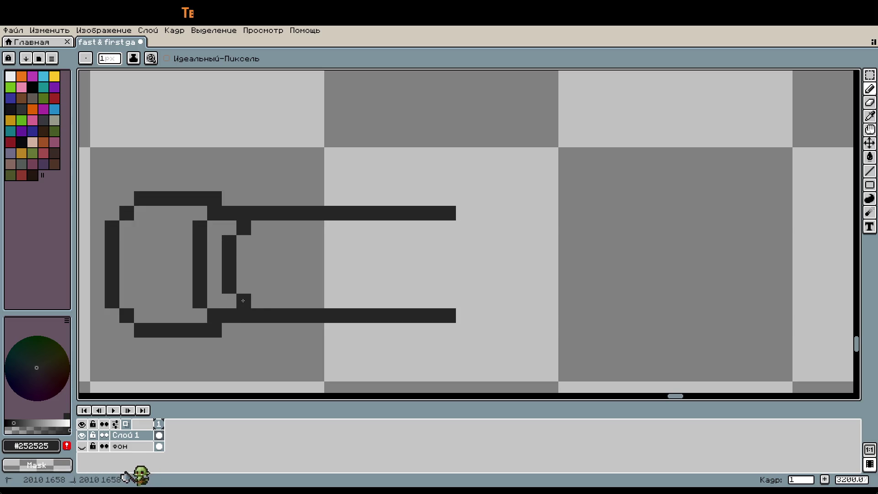
pyautogui.click(288, 227)
pyautogui.moveTo(273, 242); pyautogui.dragTo(273, 286)
pyautogui.click(288, 300)
pyautogui.click(331, 227)
pyautogui.moveTo(317, 242); pyautogui.dragTo(317, 285)
pyautogui.click(331, 301)
# Draw the fourth and fifth graduation brackets inside the barrel.
pyautogui.click(376, 228)
pyautogui.moveTo(361, 242); pyautogui.dragTo(361, 286)
pyautogui.click(375, 300)
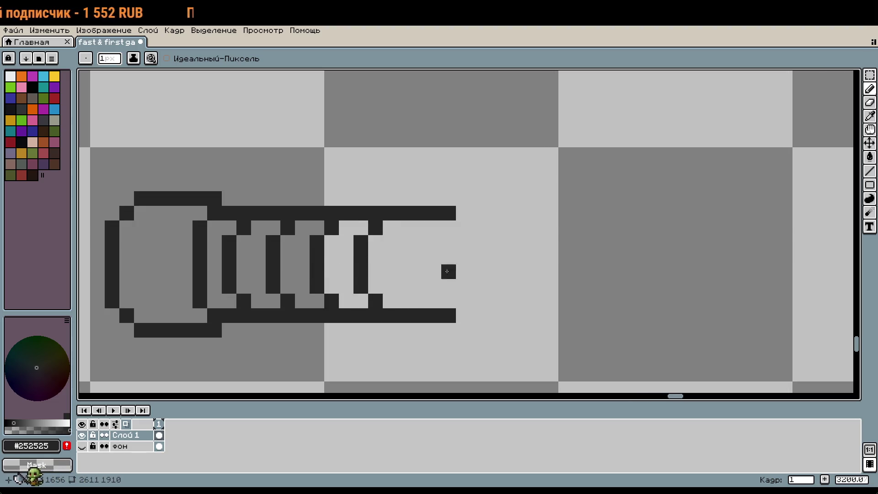
pyautogui.hscroll(1, 439, 273)
pyautogui.click(396, 229)
pyautogui.moveTo(382, 244); pyautogui.dragTo(381, 287)
pyautogui.click(396, 302)
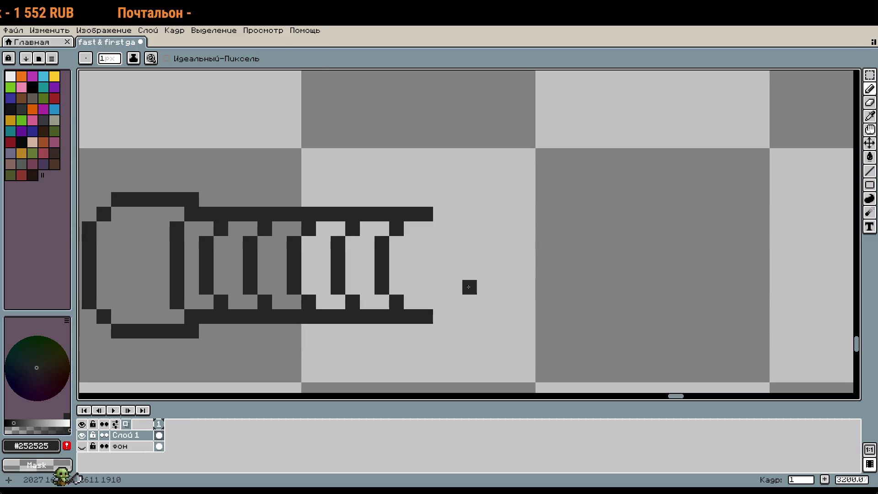
# Draw the top and bottom lines of a wider stepped section at the barrel's right end.
pyautogui.moveTo(453, 266); pyautogui.dragTo(429, 263)
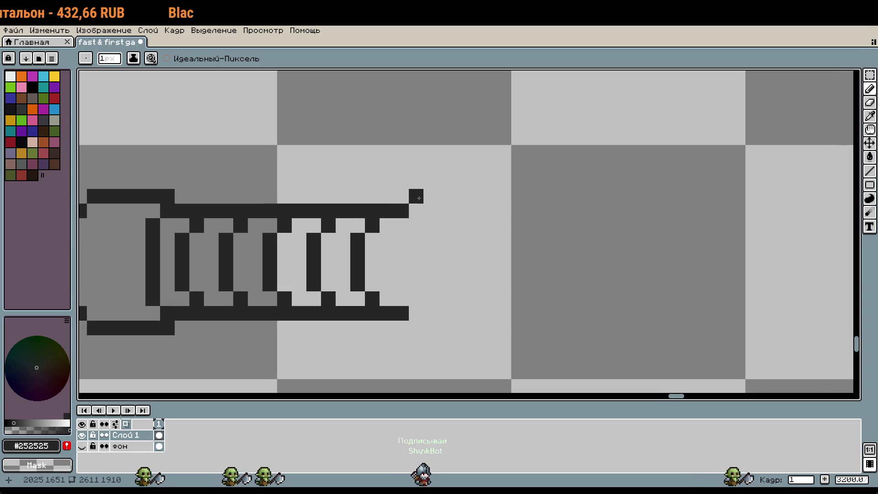
pyautogui.moveTo(416, 197); pyautogui.dragTo(504, 197)
pyautogui.scroll(-1, 427, 302)
pyautogui.scroll(1, 428, 302)
pyautogui.moveTo(416, 328); pyautogui.dragTo(508, 327)
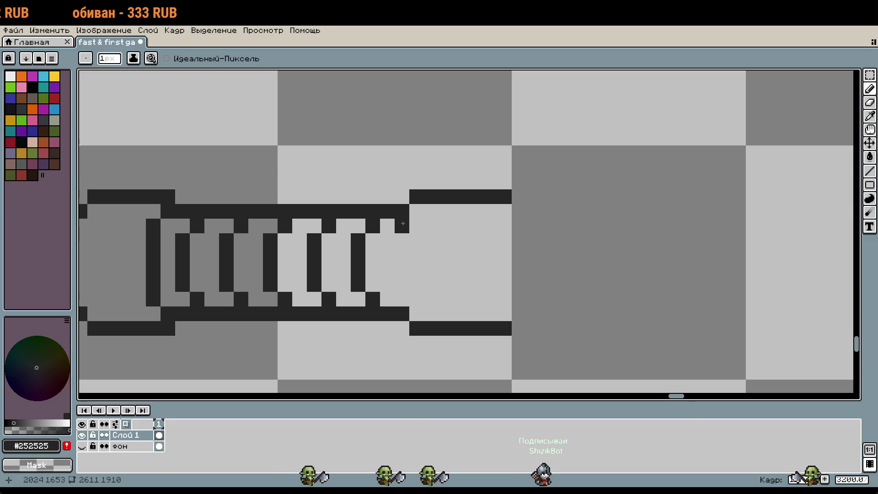
pyautogui.click(416, 211)
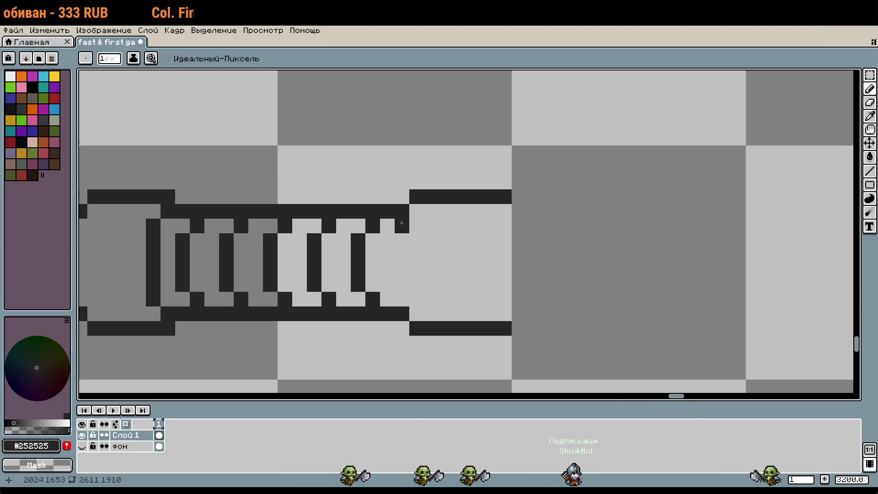
pyautogui.click(407, 299)
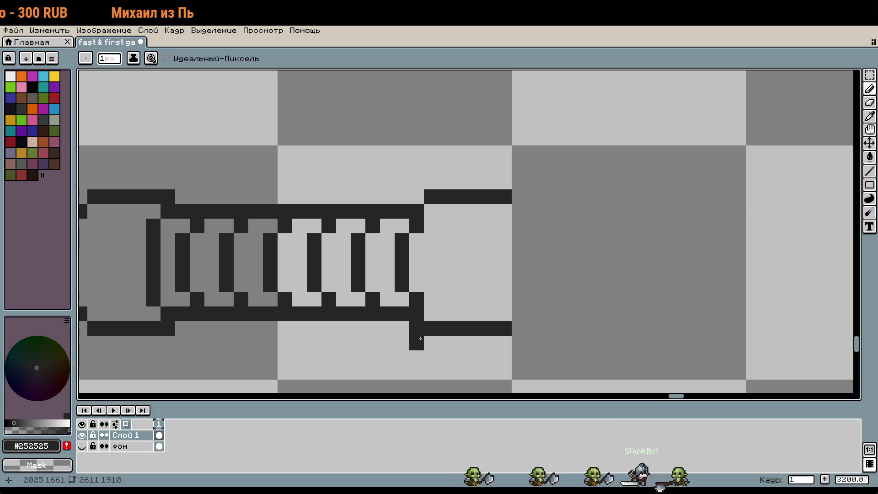
# Undo the stray pixel below the bottom line and frame the whole syringe.
pyautogui.hotkey('ctrl', 'z')
pyautogui.moveTo(460, 279); pyautogui.dragTo(404, 270)
pyautogui.click(394, 262)
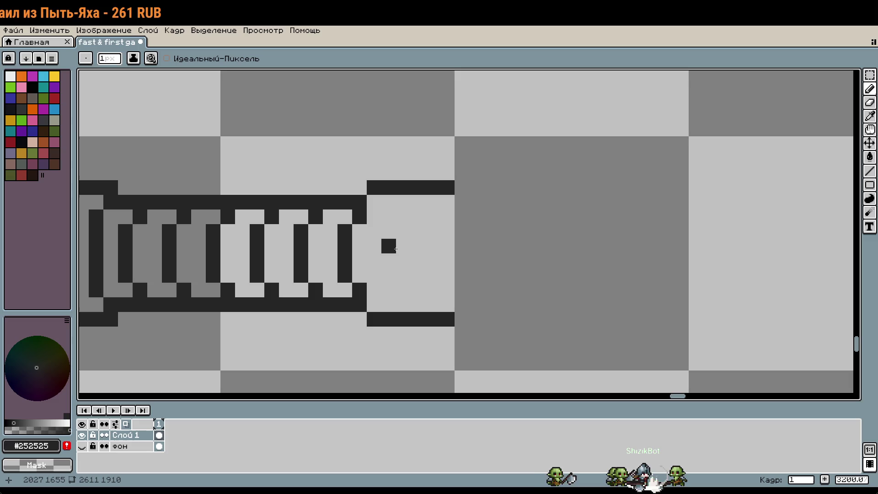
pyautogui.scroll(1, 365, 244)
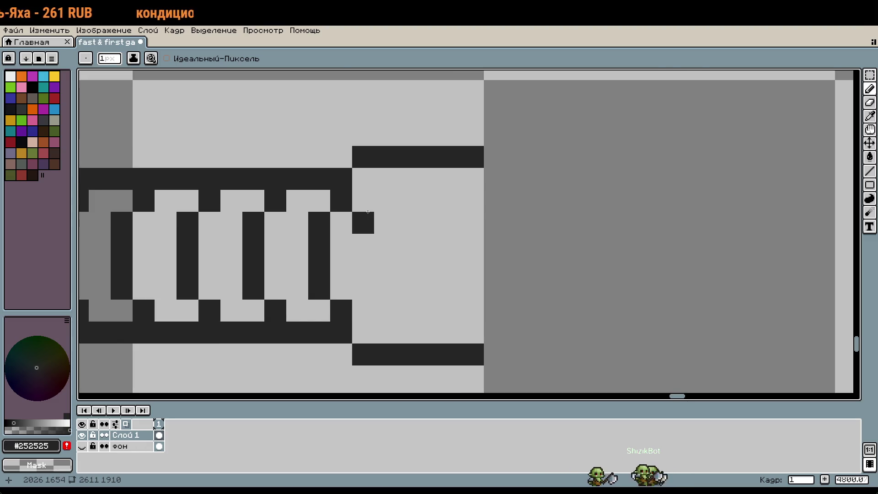
pyautogui.scroll(-2, 368, 212)
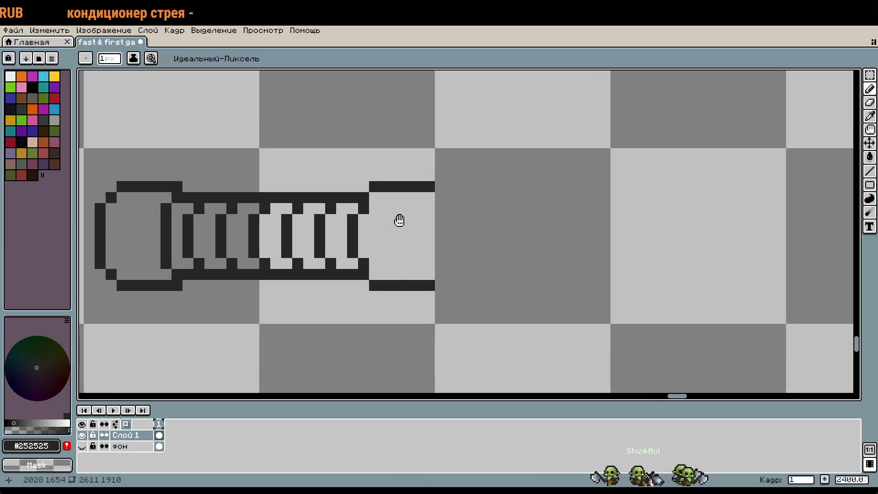
pyautogui.moveTo(392, 220); pyautogui.dragTo(499, 241)
# Nudge the top half of the syringe up one pixel and the bottom half down one pixel.
pyautogui.press('r')
pyautogui.moveTo(195, 188); pyautogui.dragTo(532, 247)
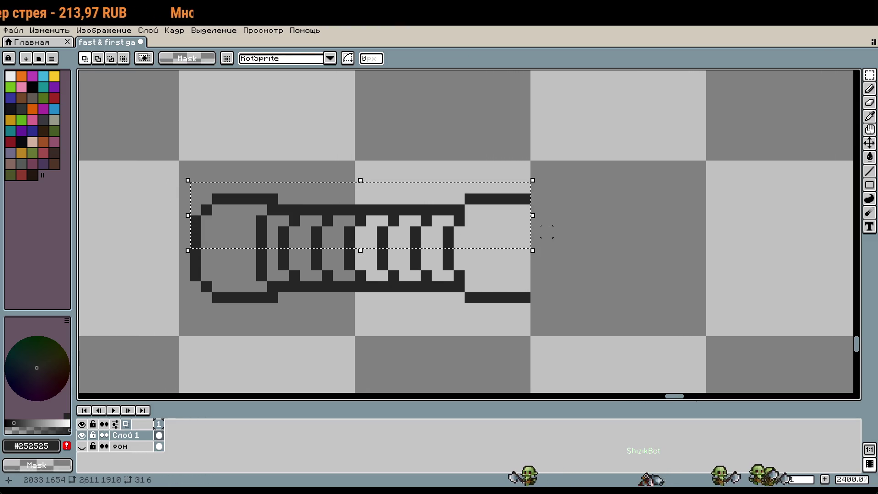
pyautogui.press('Up')
pyautogui.moveTo(196, 254); pyautogui.dragTo(554, 338)
pyautogui.press('Down')
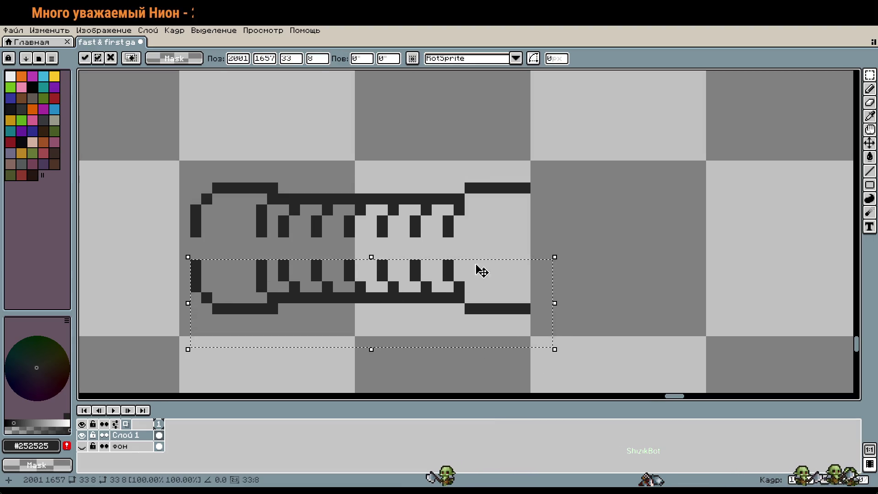
pyautogui.hotkey('ctrl', 'd')
# Try joining pixels between the teeth and in the cap's inner line, then undo them.
pyautogui.press('b')
pyautogui.click(449, 248)
pyautogui.click(415, 254)
pyautogui.scroll(1, 447, 246)
pyautogui.hotkey('ctrl', 'z')
pyautogui.hotkey('ctrl', 'z')
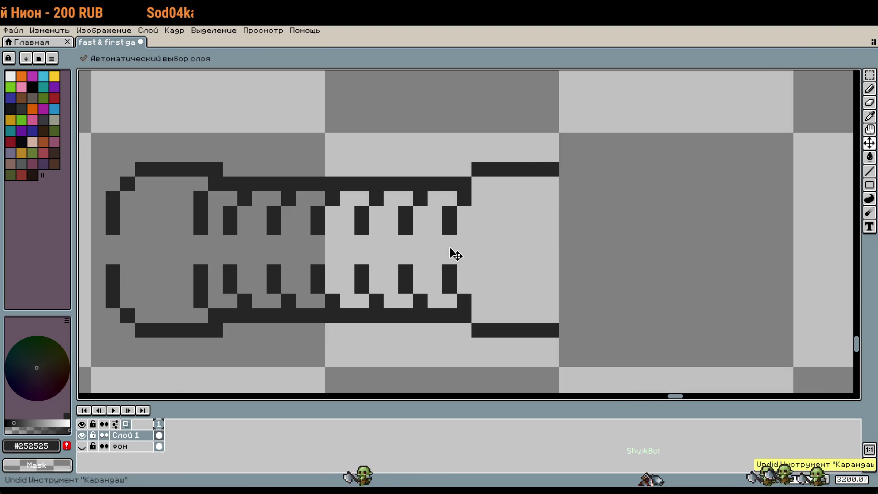
pyautogui.click(212, 246)
pyautogui.hotkey('ctrl', 'z')
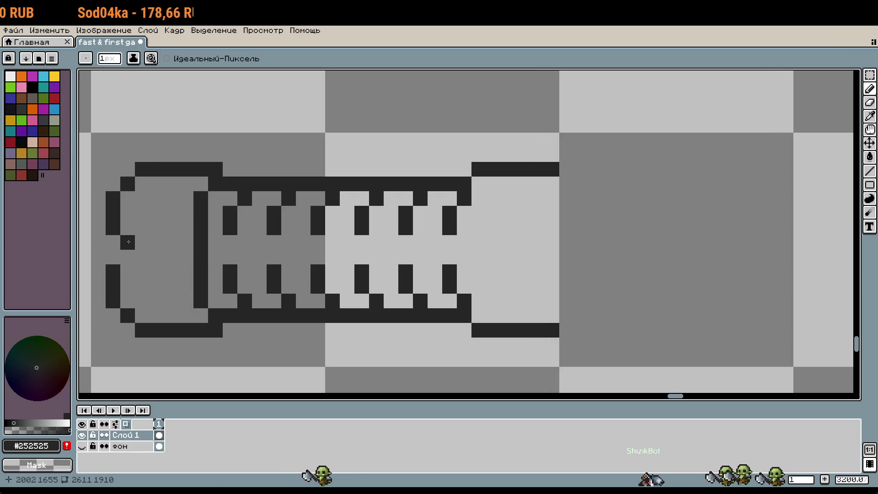
pyautogui.click(238, 274)
pyautogui.hotkey('ctrl', 'z')
pyautogui.moveTo(111, 301); pyautogui.dragTo(202, 285)
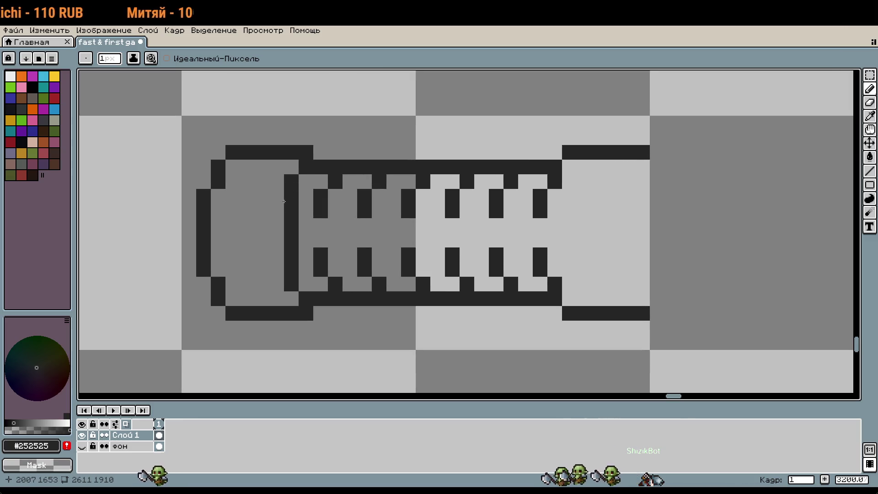
# Erase the middle of the cap's inner line and a pixel from the top tick row.
pyautogui.moveTo(285, 204)
pyautogui.mouseDown()
pyautogui.moveTo(291, 233)
pyautogui.moveTo(280, 255)
pyautogui.moveTo(279, 208)
pyautogui.mouseUp()
pyautogui.scroll(-1, 376, 269)
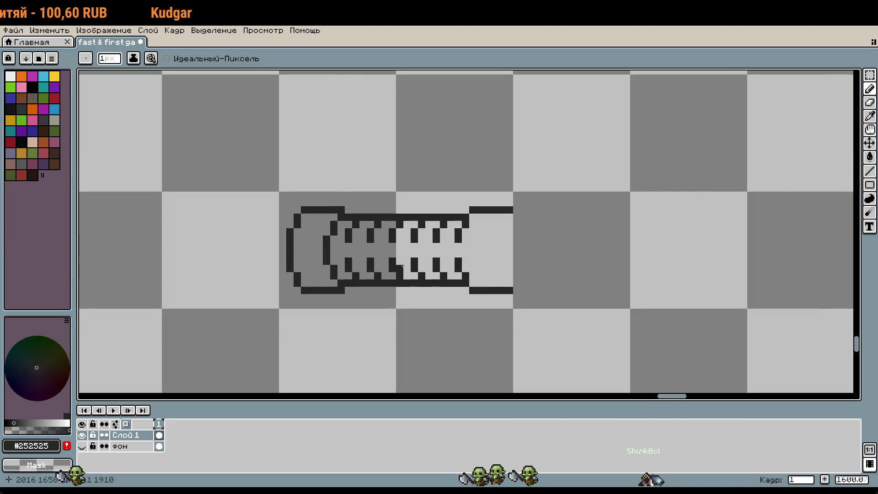
pyautogui.scroll(1, 327, 245)
pyautogui.moveTo(327, 244); pyautogui.dragTo(327, 273)
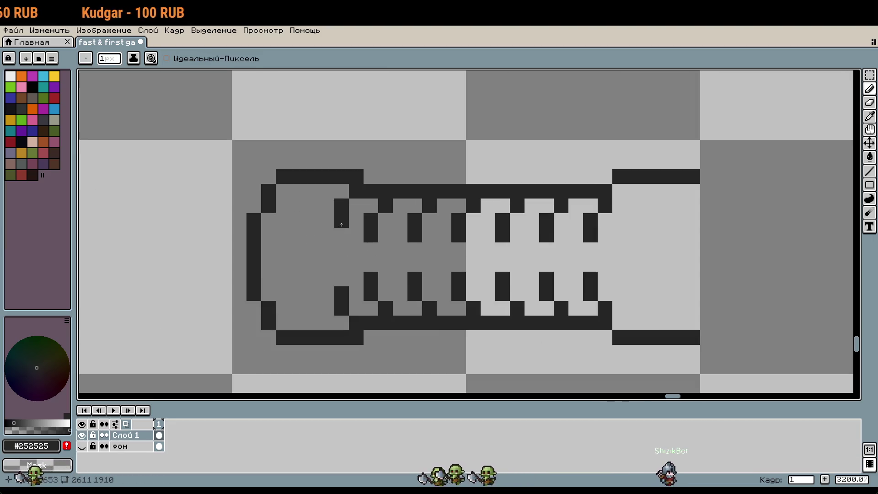
pyautogui.click(385, 206)
# Select the graduation ticks inside the barrel and delete them.
pyautogui.press('m')
pyautogui.moveTo(363, 199)
pyautogui.mouseDown()
pyautogui.moveTo(402, 226)
pyautogui.moveTo(604, 302)
pyautogui.moveTo(612, 316)
pyautogui.mouseUp()
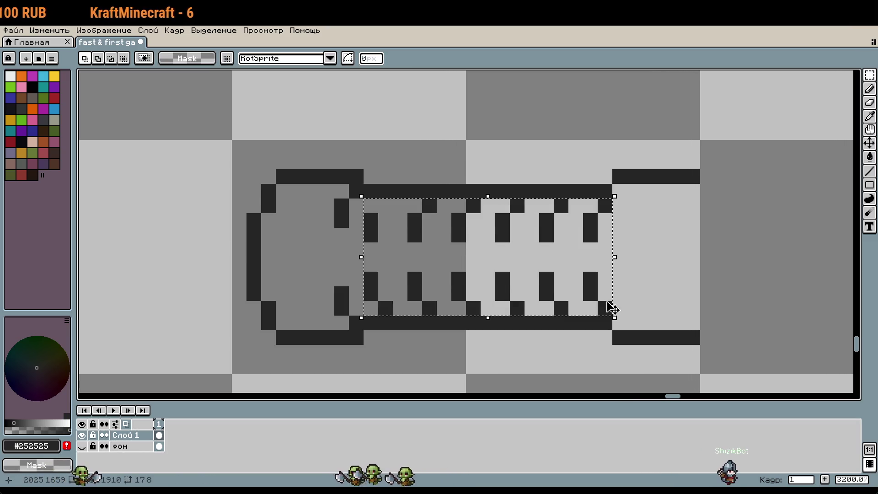
pyautogui.press('Delete')
pyautogui.press('b')
pyautogui.scroll(1, 355, 229)
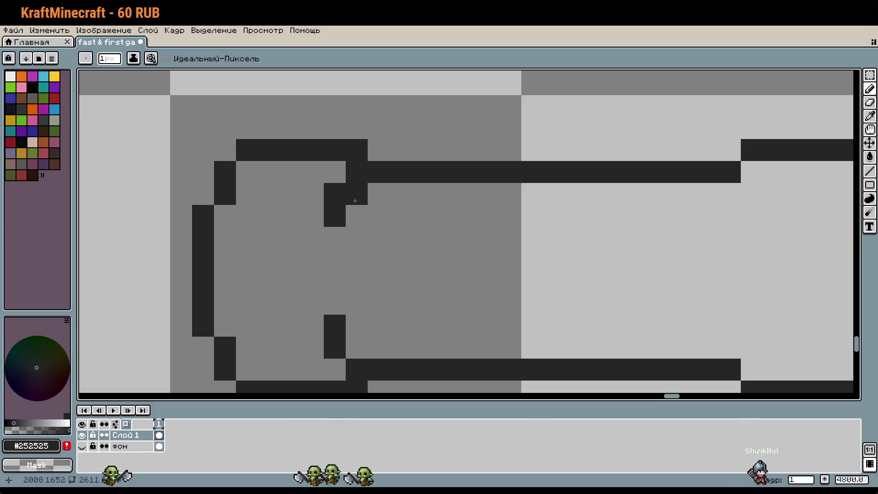
# Redraw the cap's inner line, extending it downward and trimming its end pixels.
pyautogui.click(356, 347)
pyautogui.rightClick(335, 347)
pyautogui.rightClick(335, 326)
pyautogui.moveTo(327, 232); pyautogui.dragTo(334, 326)
pyautogui.rightClick(335, 194)
pyautogui.scroll(-1, 398, 251)
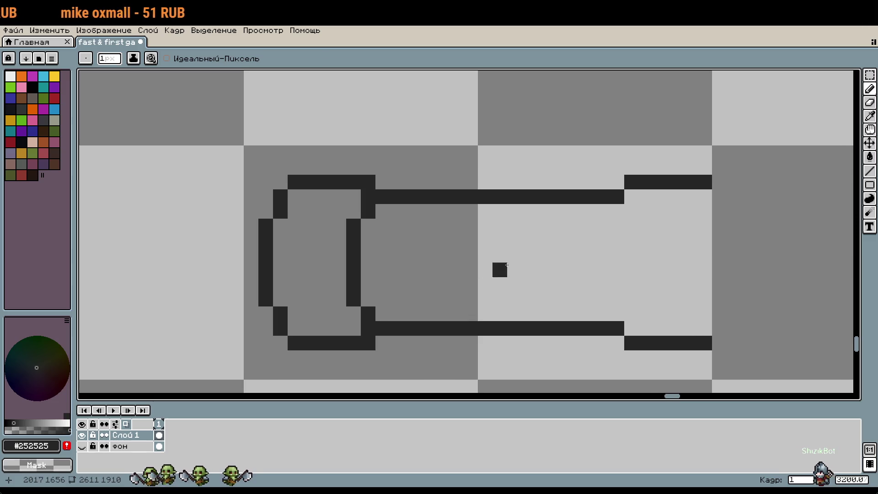
pyautogui.scroll(-1, 499, 266)
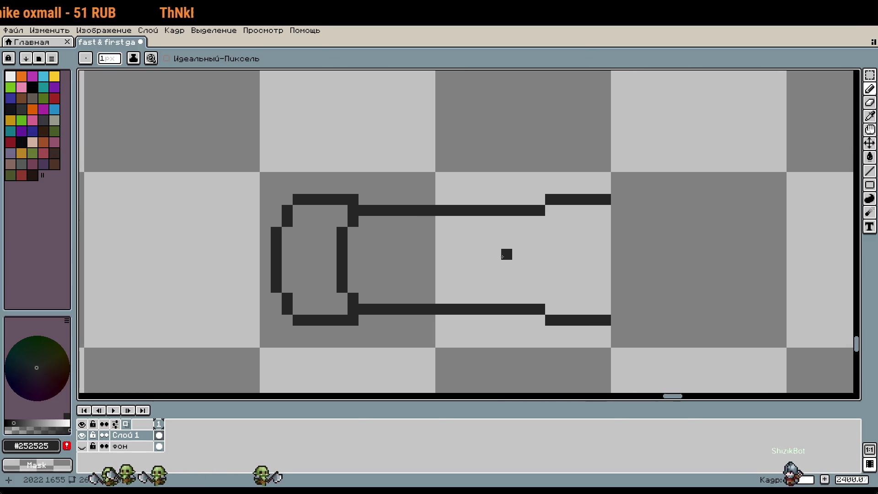
pyautogui.moveTo(501, 256); pyautogui.dragTo(371, 229)
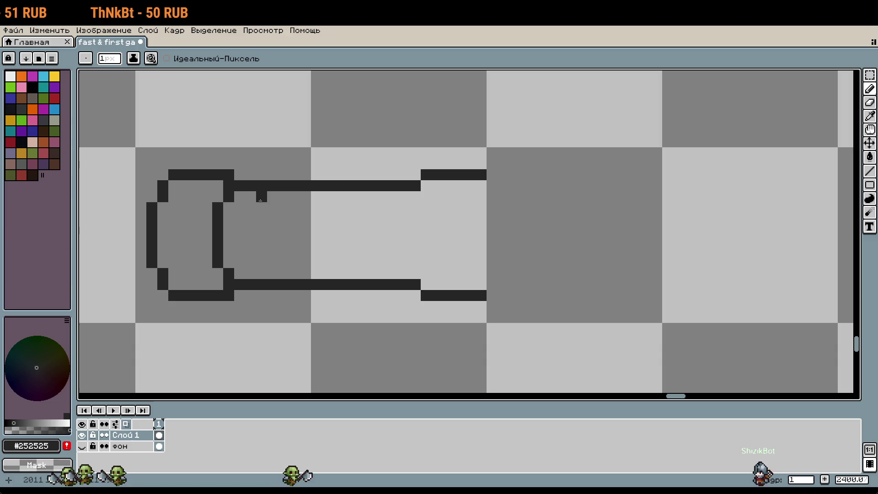
# Draw the inner plunger edge and a tick under the top outline, then shift the ticks left.
pyautogui.moveTo(259, 274); pyautogui.dragTo(260, 259)
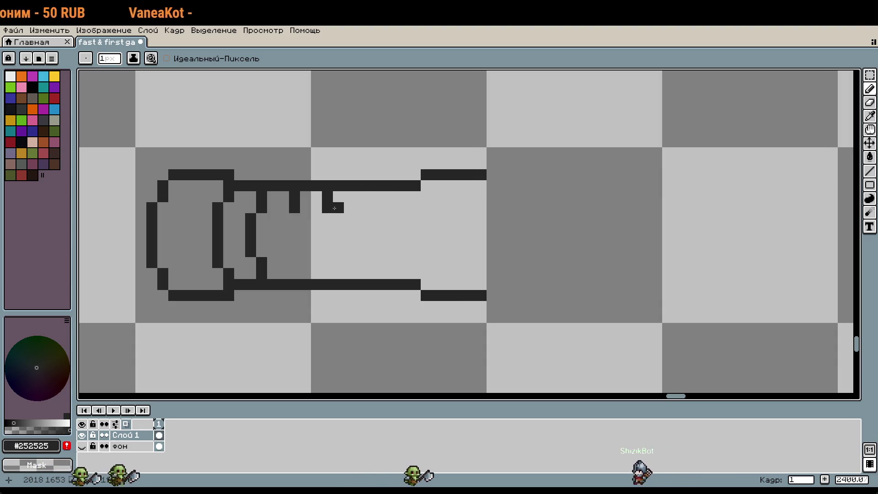
pyautogui.moveTo(393, 196); pyautogui.dragTo(393, 207)
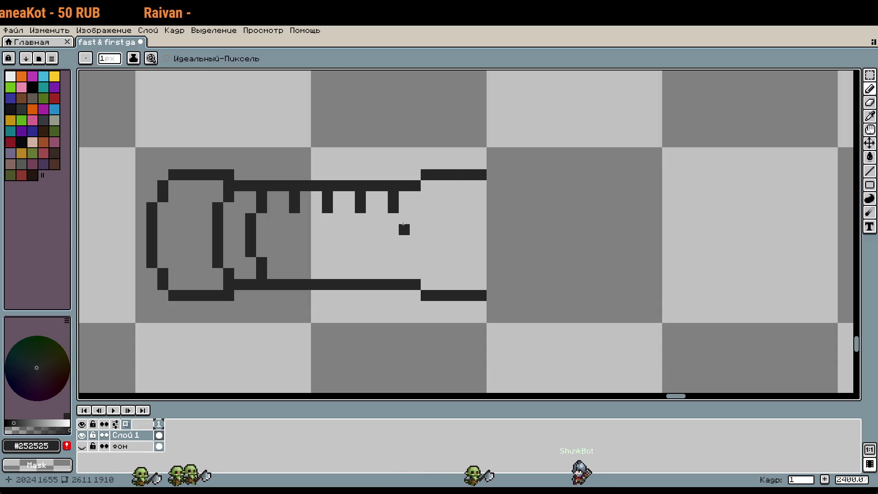
pyautogui.press('m')
pyautogui.moveTo(415, 197); pyautogui.dragTo(232, 281)
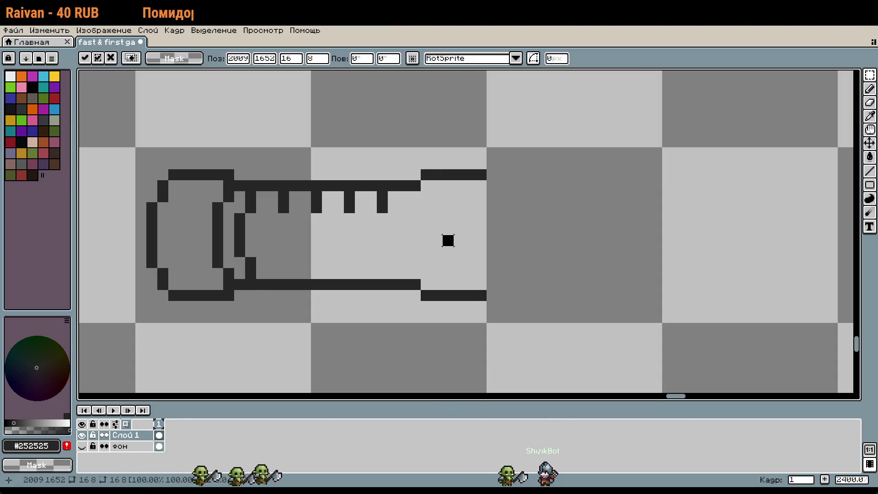
pyautogui.click(447, 239)
pyautogui.press('b')
# Add the rightmost tick, the barrel's right inner wall, and a square mark in the tip.
pyautogui.moveTo(415, 207); pyautogui.dragTo(415, 196)
pyautogui.moveTo(416, 273); pyautogui.dragTo(404, 216)
pyautogui.click(464, 225)
pyautogui.moveTo(463, 225); pyautogui.dragTo(395, 234)
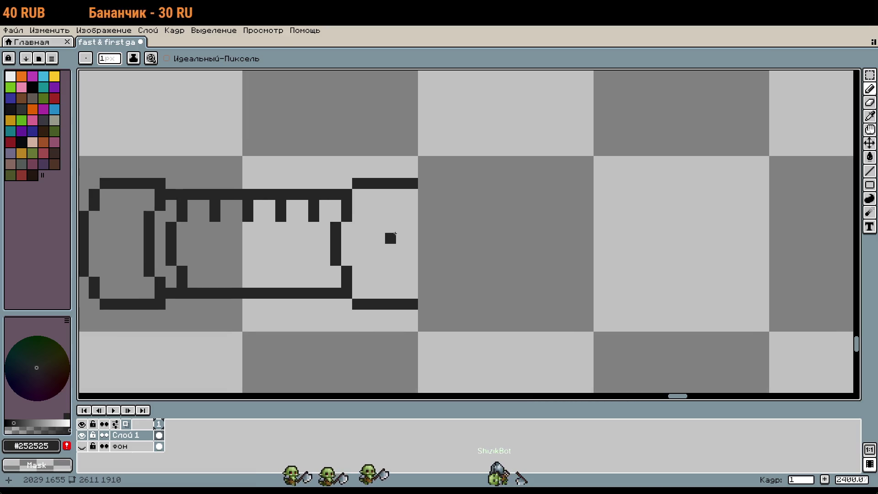
pyautogui.scroll(1, 396, 235)
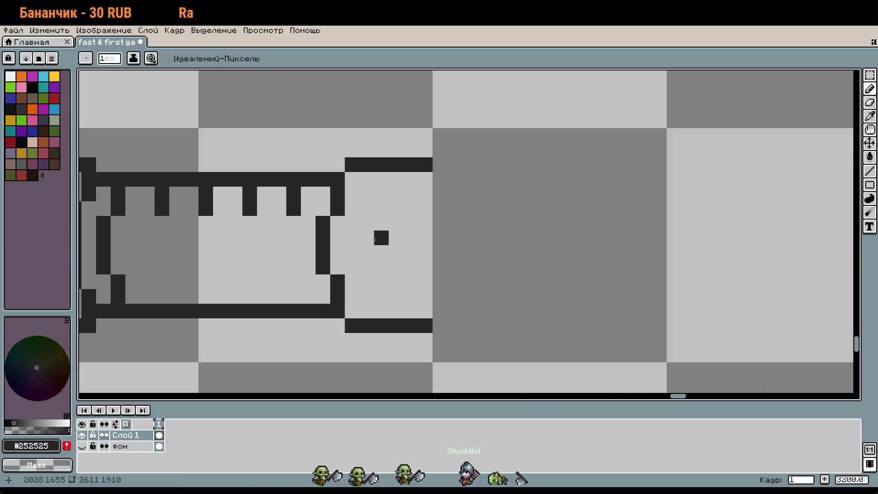
pyautogui.scroll(1, 354, 243)
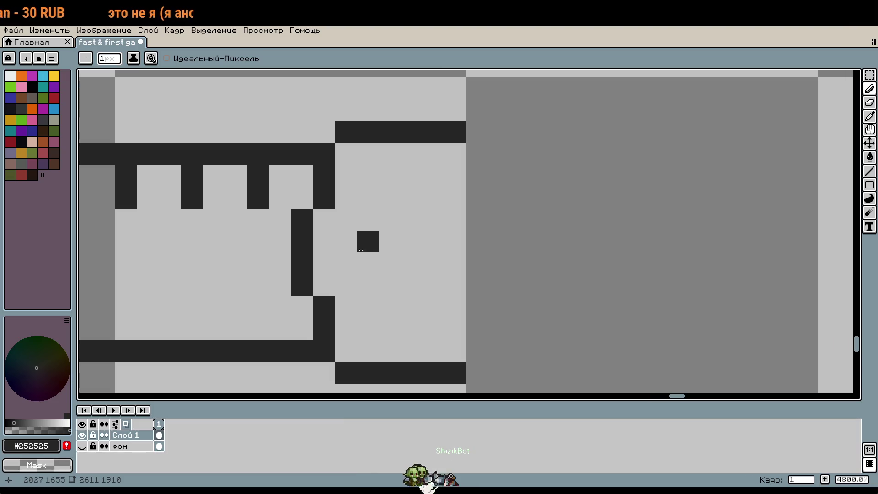
pyautogui.moveTo(368, 243); pyautogui.dragTo(385, 247)
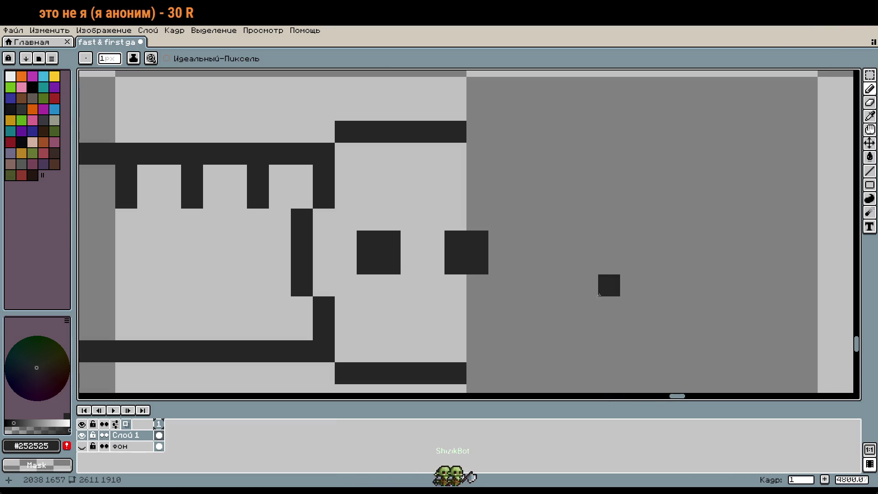
pyautogui.hscroll(3, 604, 295)
pyautogui.scroll(-2, 479, 297)
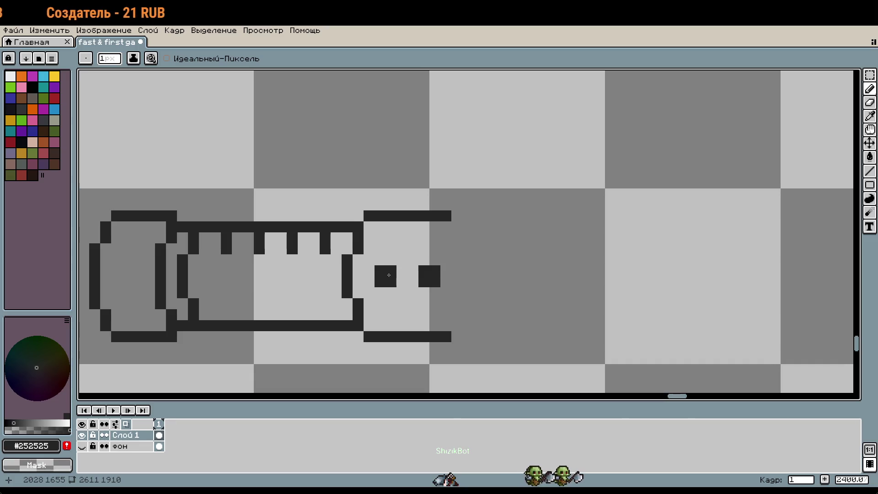
# Move the two square marks slightly left and bring the syringe's right end into view.
pyautogui.press('m')
pyautogui.moveTo(372, 262)
pyautogui.mouseDown()
pyautogui.moveTo(457, 291)
pyautogui.moveTo(435, 288)
pyautogui.mouseUp()
pyautogui.click(478, 281)
pyautogui.press('b')
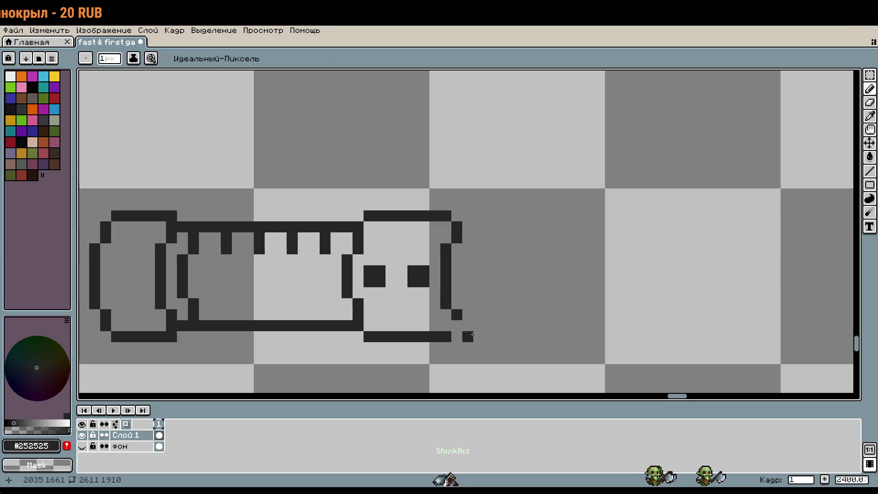
pyautogui.scroll(-2, 445, 291)
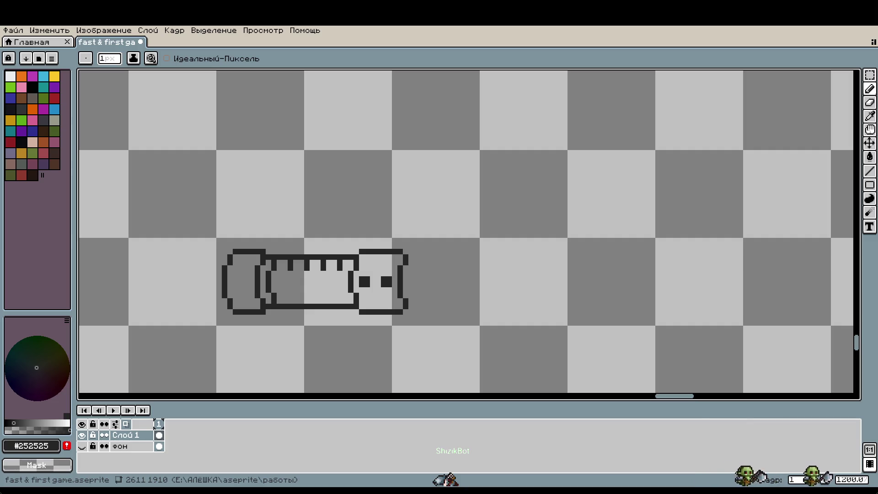
pyautogui.moveTo(625, 267); pyautogui.dragTo(538, 253)
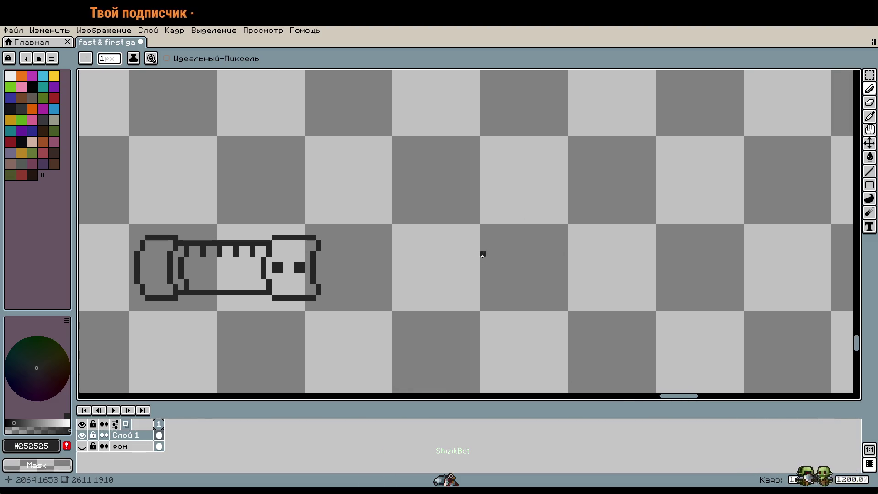
pyautogui.scroll(1, 379, 270)
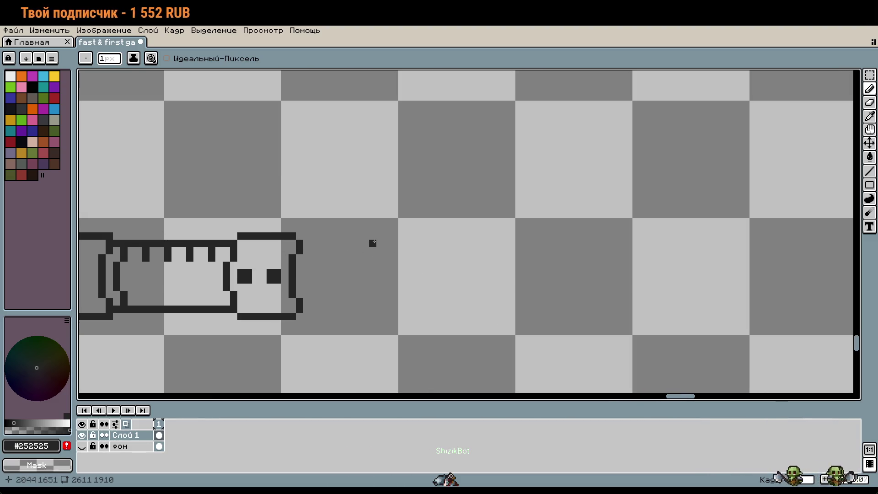
pyautogui.scroll(1, 365, 324)
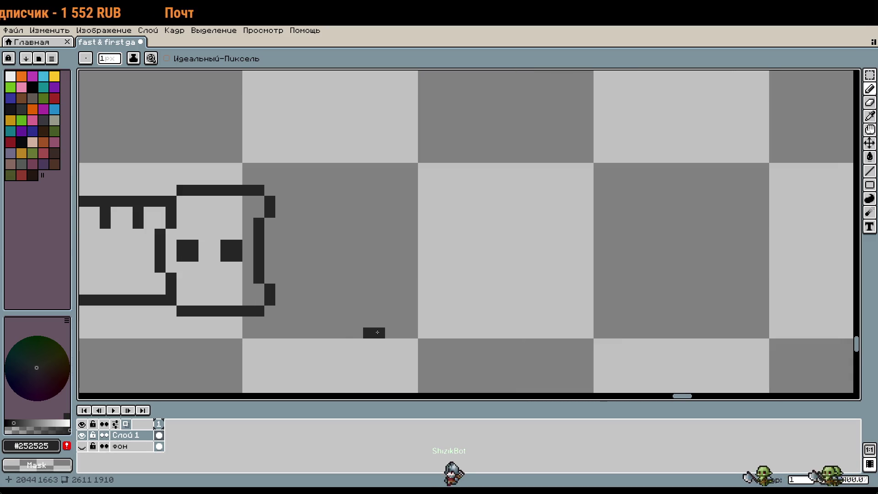
# Lengthen the top and bottom edge blocks and start the cap oval's left and right sides.
pyautogui.click(377, 166)
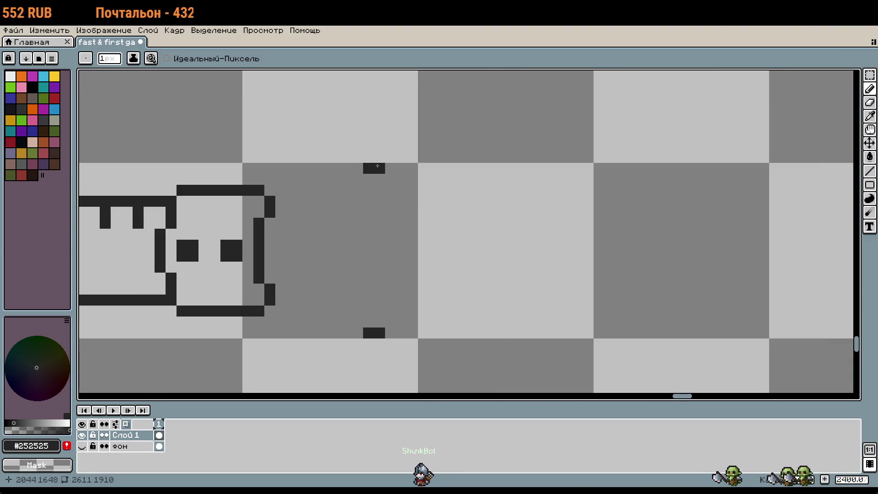
pyautogui.click(391, 168)
pyautogui.click(393, 336)
pyautogui.click(402, 322)
pyautogui.click(401, 311)
pyautogui.click(358, 322)
pyautogui.click(357, 311)
pyautogui.click(347, 300)
# Complete the cap oval's upper corners and its full left and right columns.
pyautogui.moveTo(351, 296); pyautogui.dragTo(348, 267)
pyautogui.click(359, 200)
pyautogui.moveTo(358, 191); pyautogui.dragTo(357, 179)
pyautogui.moveTo(402, 201); pyautogui.dragTo(401, 190)
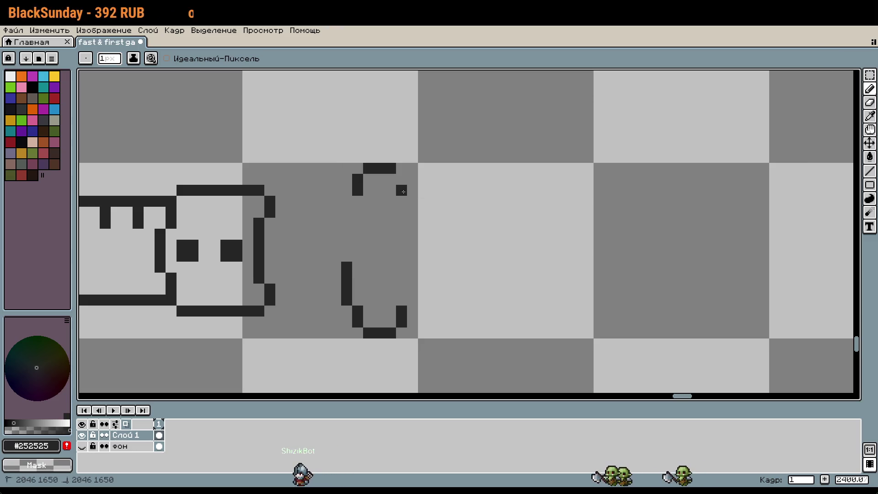
pyautogui.click(347, 201)
pyautogui.moveTo(346, 212); pyautogui.dragTo(346, 256)
pyautogui.click(411, 298)
pyautogui.moveTo(411, 297); pyautogui.dragTo(412, 201)
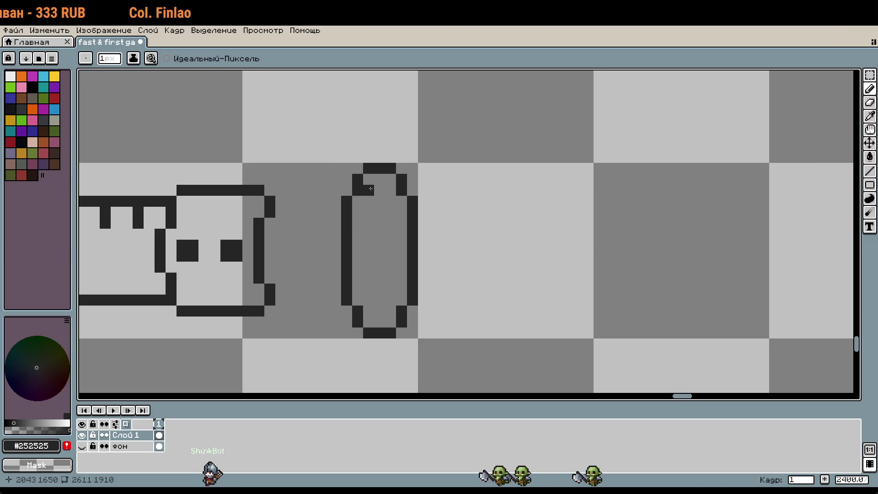
# Join the cap's top and bottom edges to the tip with rounded left corners.
pyautogui.moveTo(360, 165); pyautogui.dragTo(292, 168)
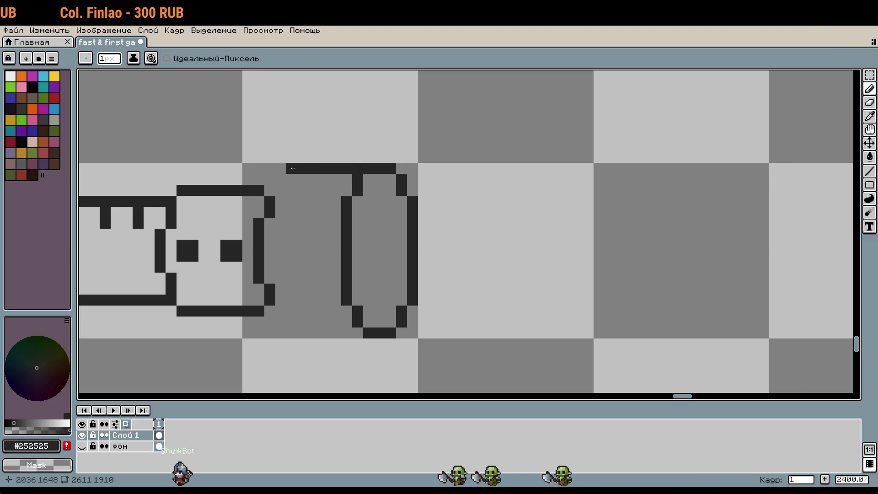
pyautogui.moveTo(358, 333); pyautogui.dragTo(303, 333)
pyautogui.click(301, 179)
pyautogui.moveTo(297, 179); pyautogui.dragTo(270, 179)
pyautogui.moveTo(293, 322); pyautogui.dragTo(282, 322)
# Shift the cap's inner vertical line one pixel left.
pyautogui.scroll(-5, 428, 304)
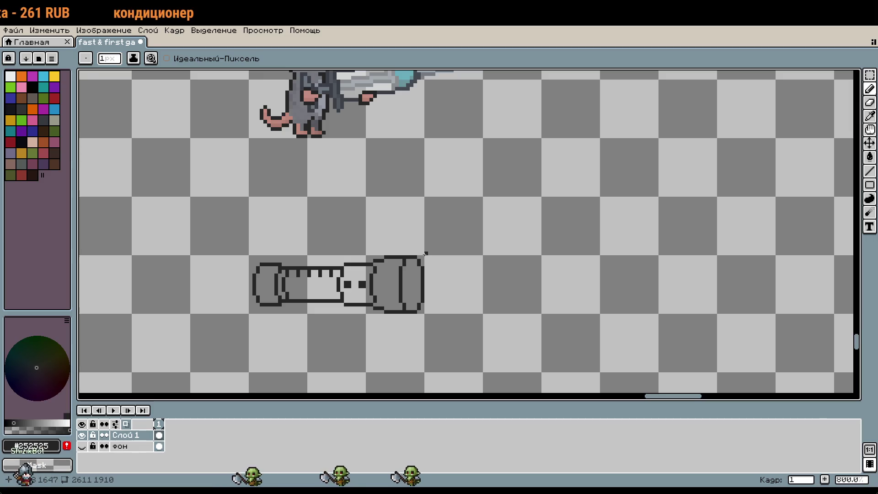
pyautogui.scroll(1, 414, 254)
pyautogui.scroll(3, 415, 254)
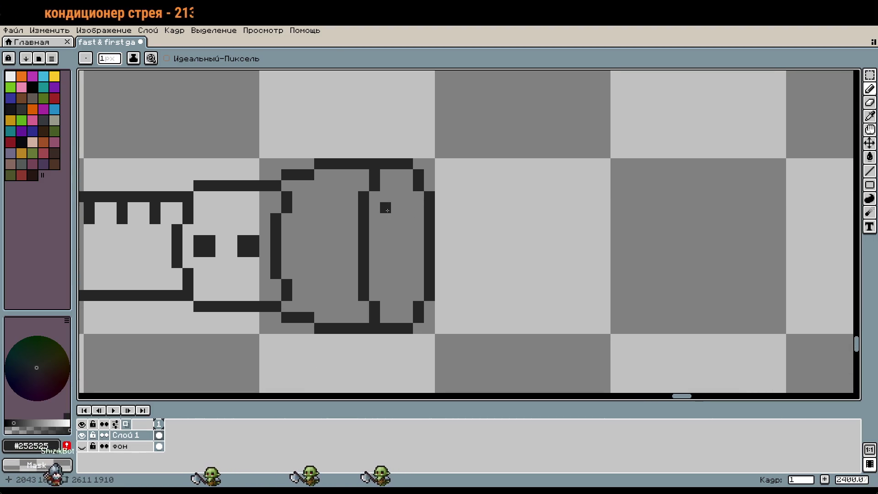
pyautogui.press('m')
pyautogui.moveTo(385, 316); pyautogui.dragTo(350, 170)
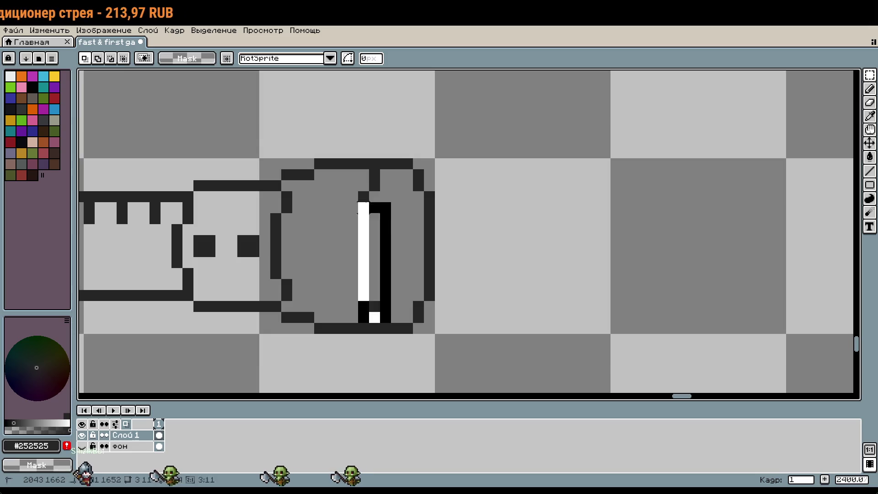
pyautogui.press('Left')
# Draw the inner ring's left and right columns inside the cap and clean stray pixels.
pyautogui.press('b')
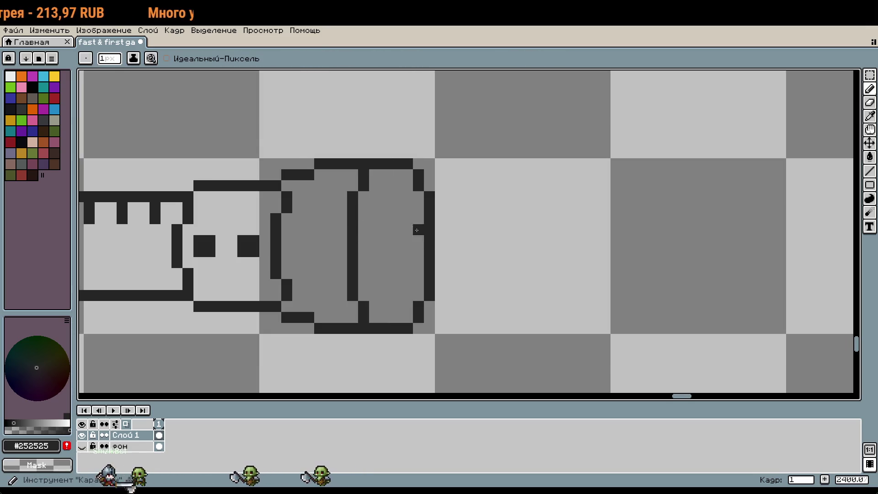
pyautogui.scroll(1, 382, 195)
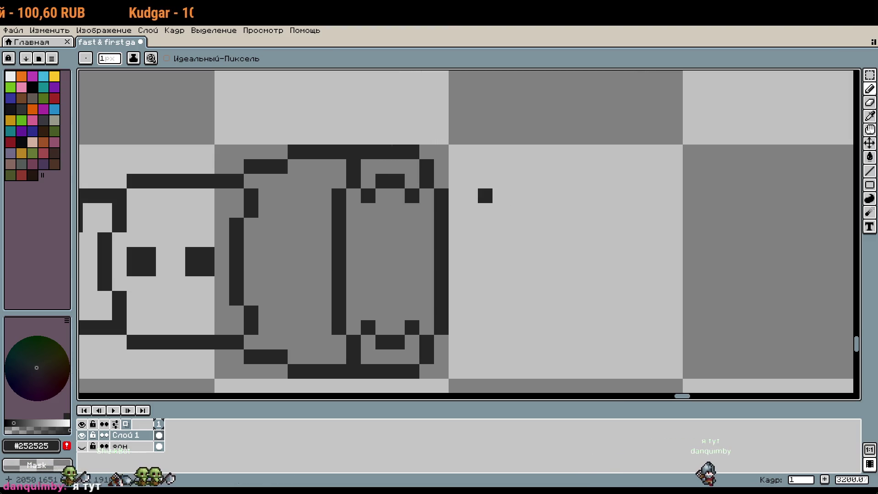
pyautogui.moveTo(368, 196); pyautogui.dragTo(359, 323)
pyautogui.moveTo(369, 283); pyautogui.dragTo(368, 256)
pyautogui.moveTo(354, 257); pyautogui.dragTo(350, 292)
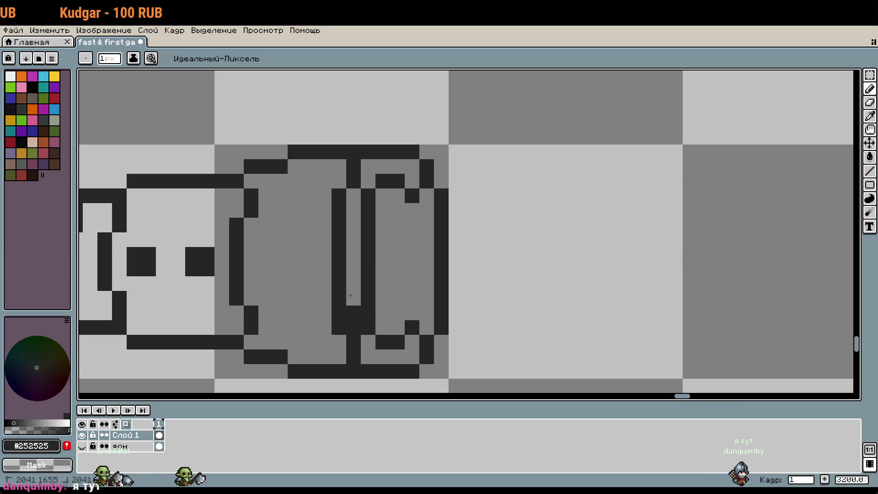
pyautogui.rightClick(422, 314)
pyautogui.moveTo(412, 305); pyautogui.dragTo(411, 208)
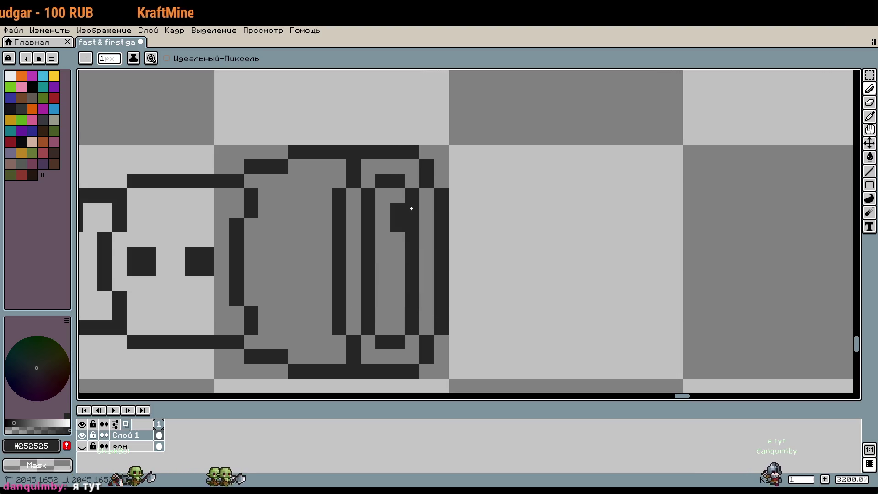
pyautogui.scroll(-3, 407, 316)
pyautogui.scroll(4, 467, 288)
pyautogui.click(387, 186)
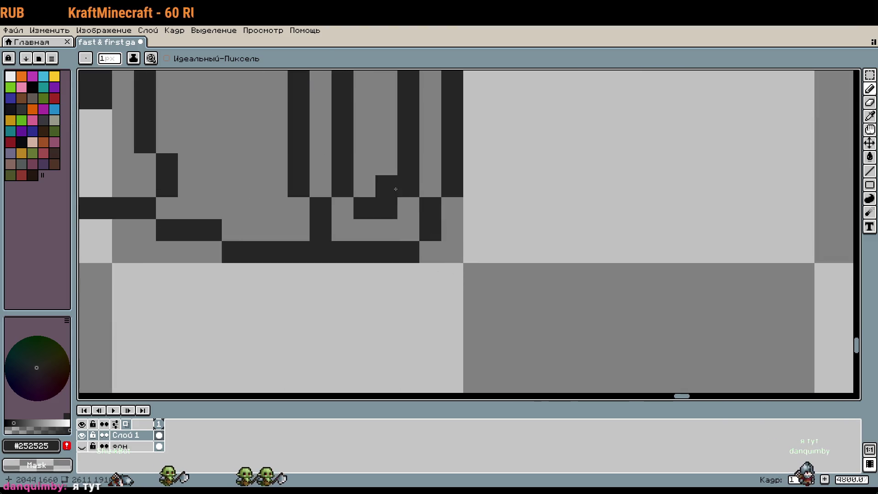
# Raise the inner ring's bottom by one pixel and select its top.
pyautogui.press('m')
pyautogui.moveTo(471, 338); pyautogui.dragTo(380, 291)
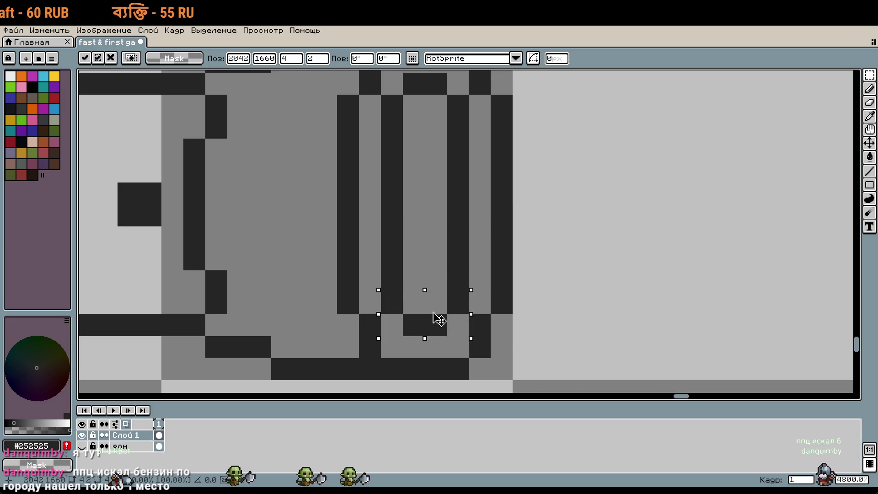
pyautogui.moveTo(435, 317); pyautogui.dragTo(435, 295)
pyautogui.scroll(3, 545, 237)
pyautogui.moveTo(463, 214); pyautogui.dragTo(395, 147)
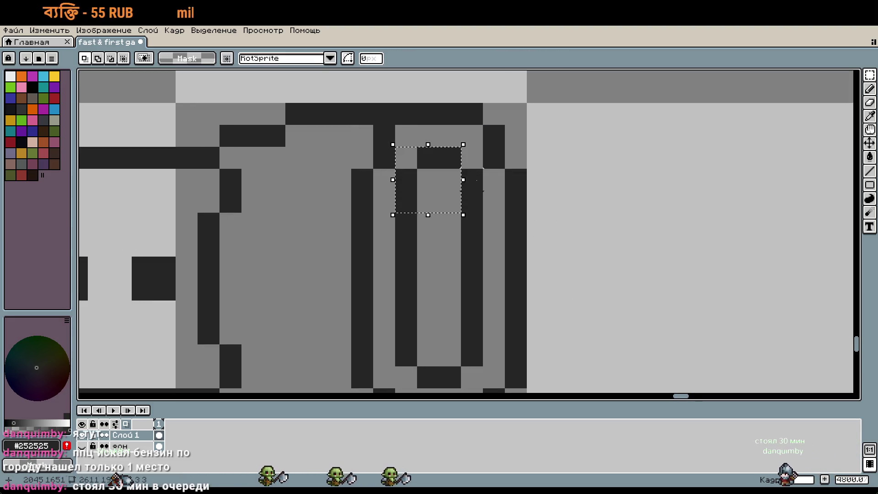
pyautogui.scroll(-4, 588, 278)
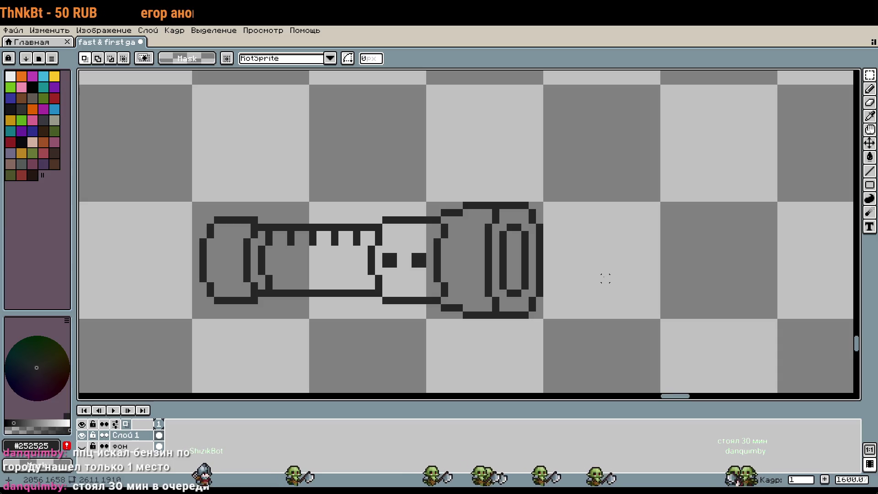
pyautogui.press('b')
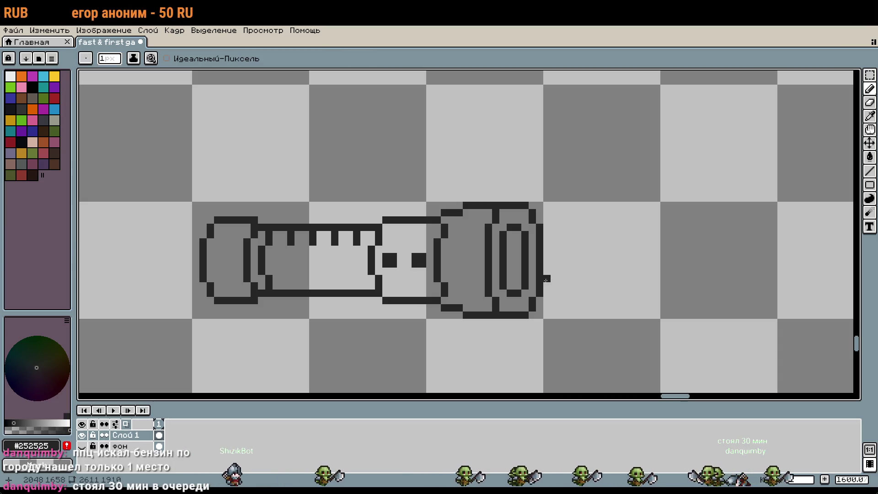
pyautogui.scroll(-1, 584, 292)
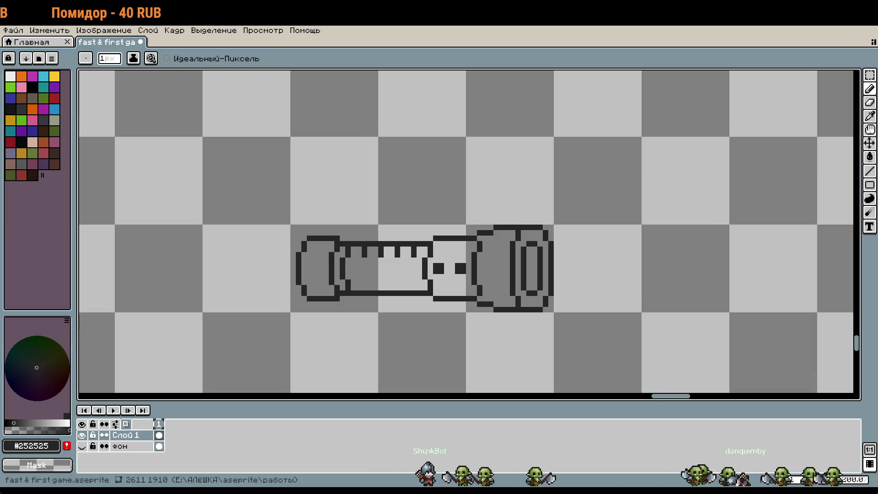
# Shift the syringe's two-dot middle section one pixel to the left.
pyautogui.scroll(-1, 681, 240)
pyautogui.hscroll(-1, 686, 247)
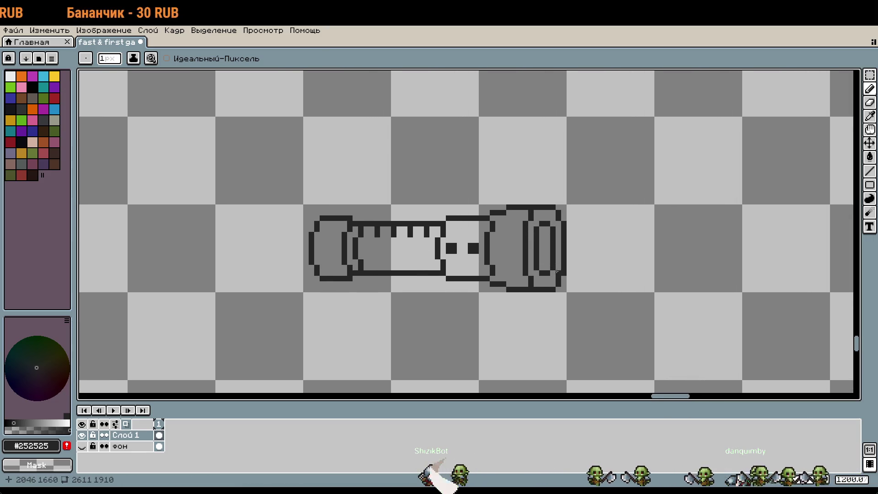
pyautogui.scroll(-2, 552, 267)
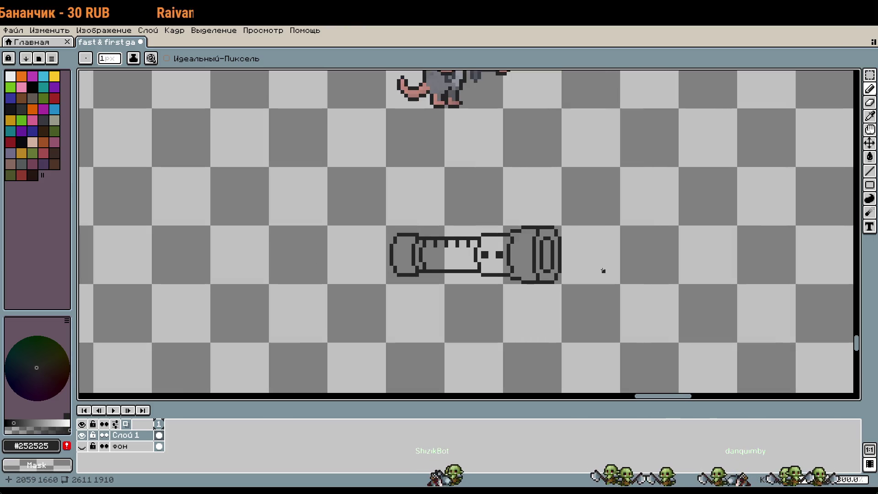
pyautogui.scroll(2, 567, 260)
pyautogui.press('m')
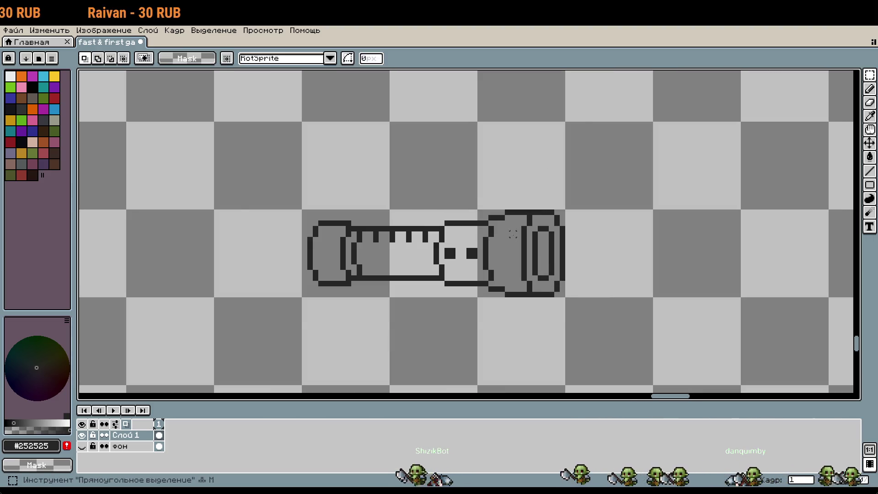
pyautogui.scroll(1, 499, 215)
pyautogui.moveTo(499, 214)
pyautogui.mouseDown()
pyautogui.moveTo(409, 314)
pyautogui.moveTo(377, 309)
pyautogui.moveTo(405, 312)
pyautogui.mouseUp()
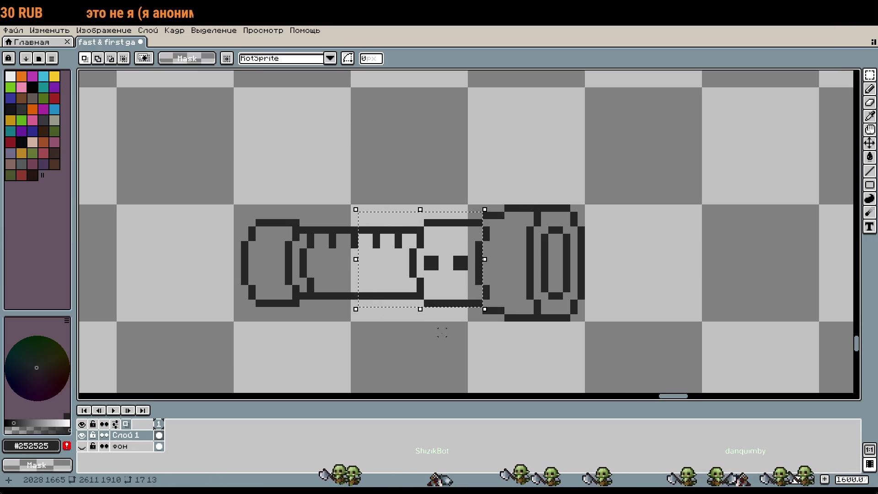
pyautogui.press('Left')
pyautogui.press('Left')
pyautogui.press('Left')
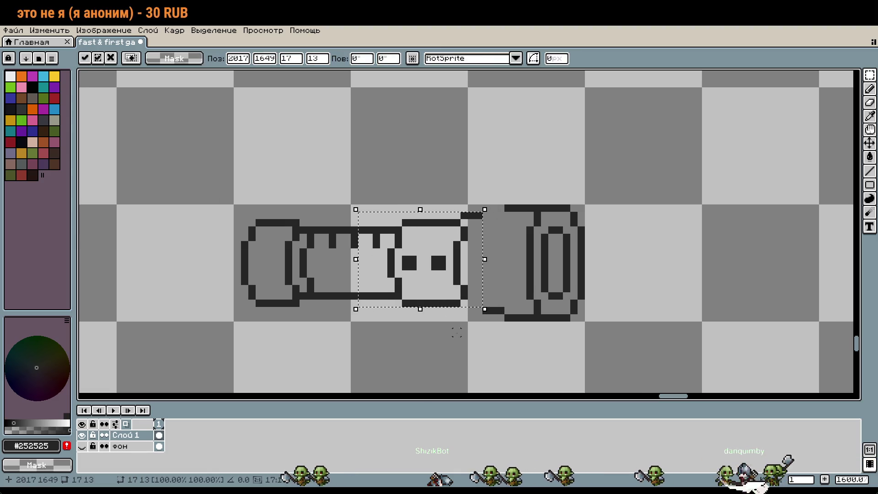
pyautogui.press('Return')
pyautogui.scroll(1, 481, 314)
# Redraw two-pixel stepped corners at the top and bottom joints with the plunger housing.
pyautogui.press('b')
pyautogui.click(474, 307)
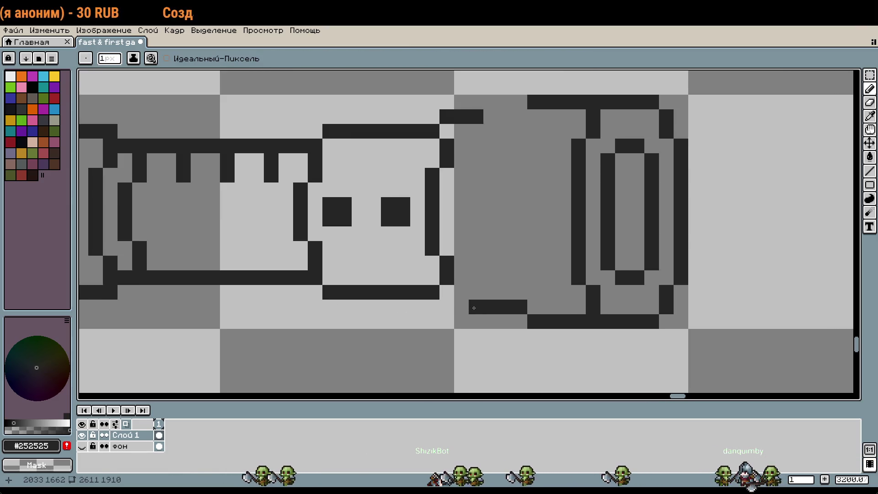
pyautogui.hotkey('ctrl', 'z')
pyautogui.moveTo(462, 292); pyautogui.dragTo(476, 292)
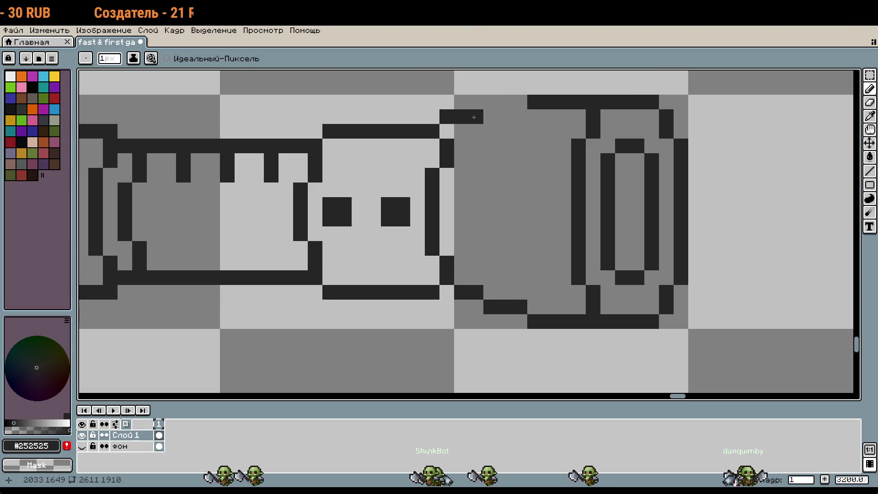
pyautogui.hotkey('ctrl', 'z')
pyautogui.moveTo(461, 116); pyautogui.dragTo(461, 103)
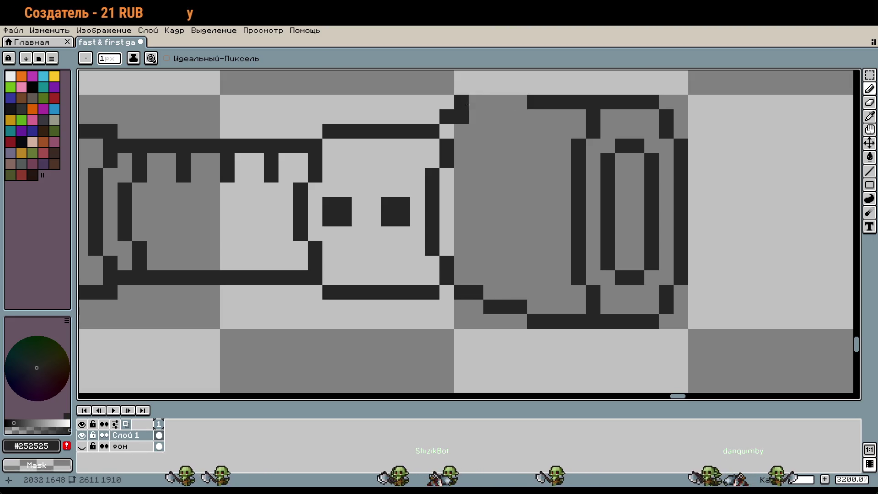
pyautogui.hotkey('ctrl', 'z')
pyautogui.hotkey('ctrl', 'z')
pyautogui.click(473, 217)
pyautogui.hotkey('ctrl', 'z')
pyautogui.moveTo(462, 132); pyautogui.dragTo(476, 131)
pyautogui.scroll(-5, 466, 134)
pyautogui.scroll(5, 521, 235)
pyautogui.scroll(-2, 425, 293)
pyautogui.scroll(2, 494, 212)
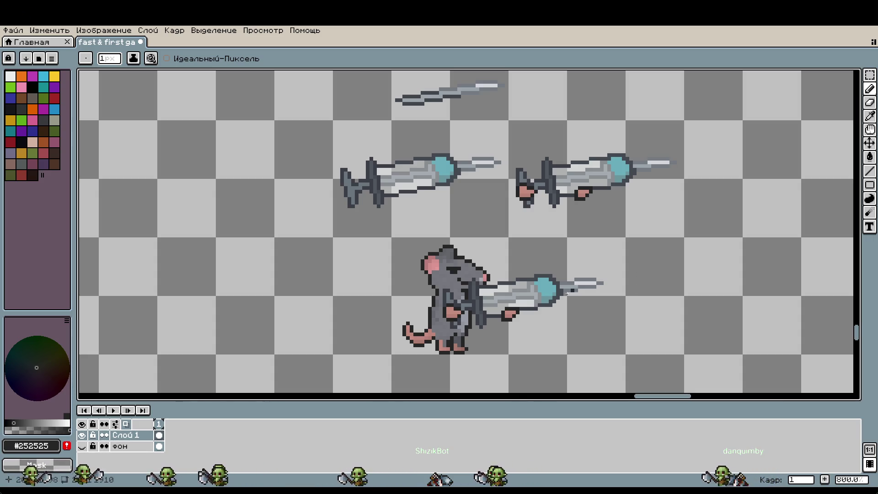
pyautogui.scroll(-1, 304, 323)
pyautogui.moveTo(492, 250)
pyautogui.mouseDown()
pyautogui.moveTo(580, 225)
pyautogui.moveTo(594, 320)
pyautogui.moveTo(721, 271)
pyautogui.moveTo(725, 291)
pyautogui.mouseUp()
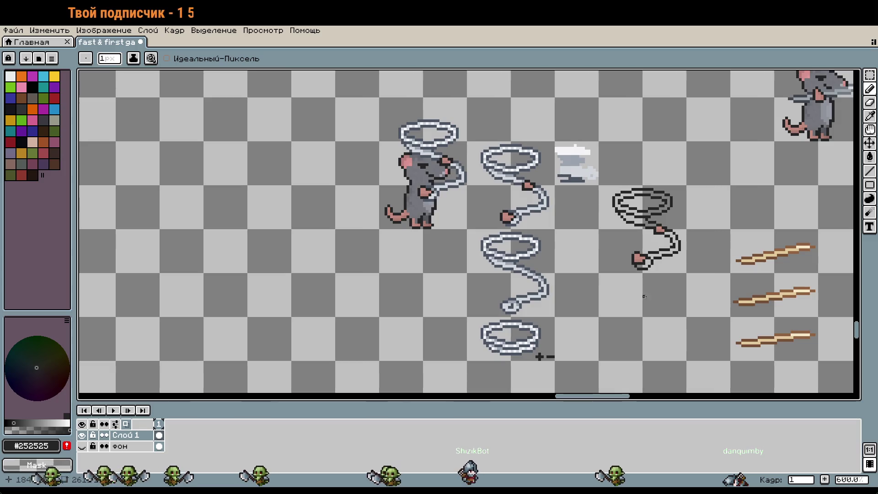
pyautogui.moveTo(698, 361); pyautogui.dragTo(619, 269)
pyautogui.moveTo(735, 368); pyautogui.dragTo(670, 279)
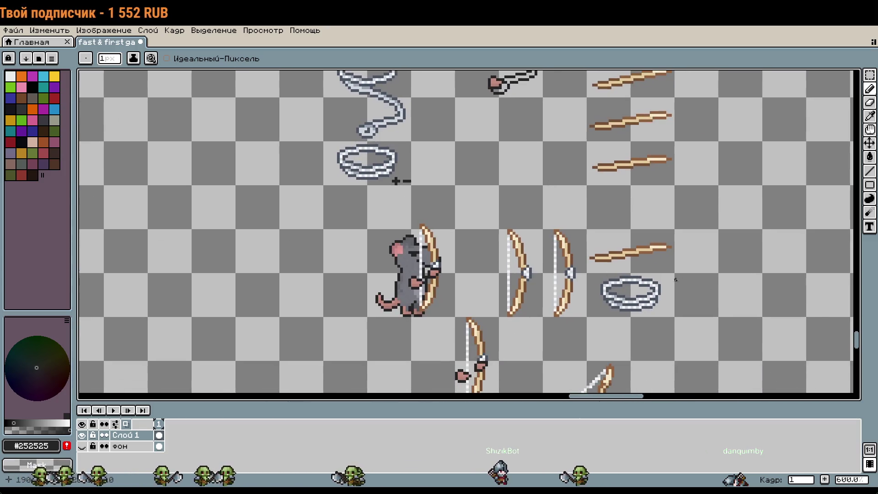
pyautogui.moveTo(702, 352); pyautogui.dragTo(625, 168)
pyautogui.moveTo(567, 148); pyautogui.dragTo(632, 251)
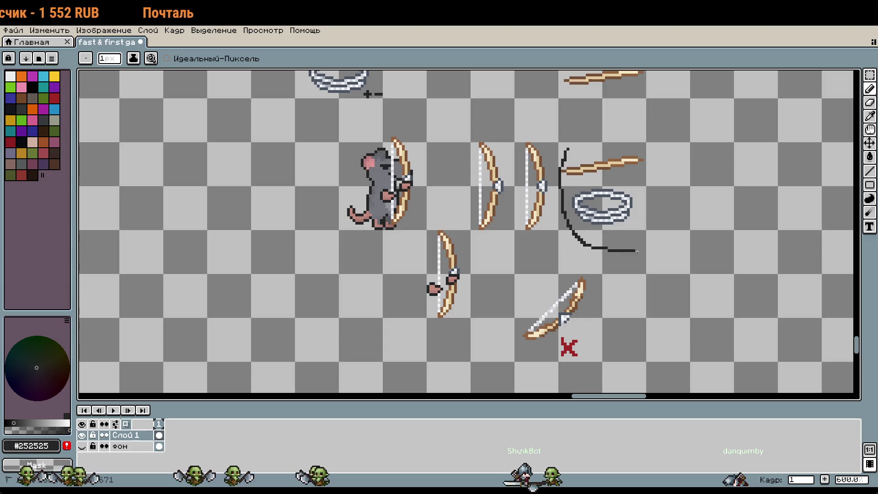
pyautogui.hotkey('ctrl', 'z')
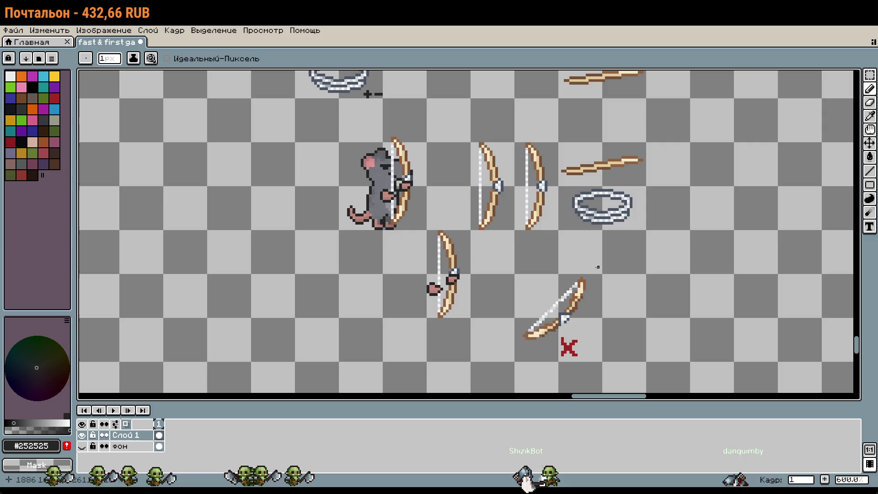
pyautogui.scroll(-3, 598, 267)
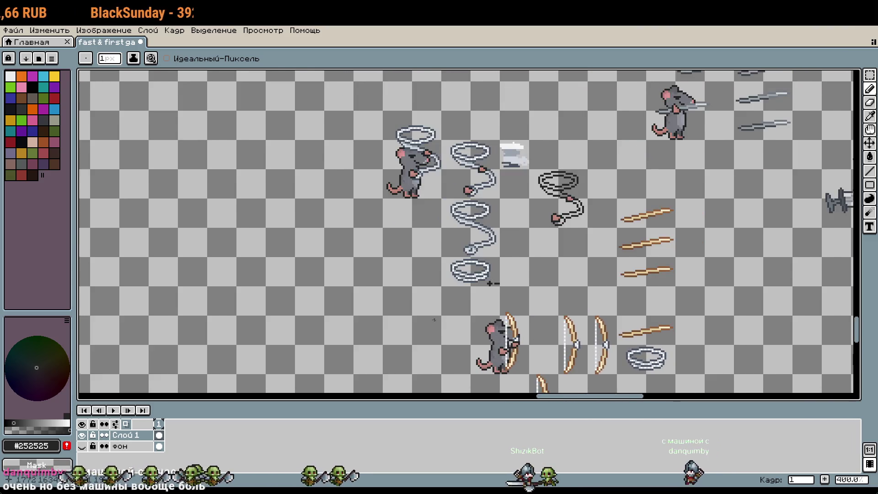
pyautogui.scroll(-1, 434, 319)
pyautogui.moveTo(433, 318); pyautogui.dragTo(461, 215)
pyautogui.scroll(2, 461, 215)
pyautogui.scroll(1, 494, 245)
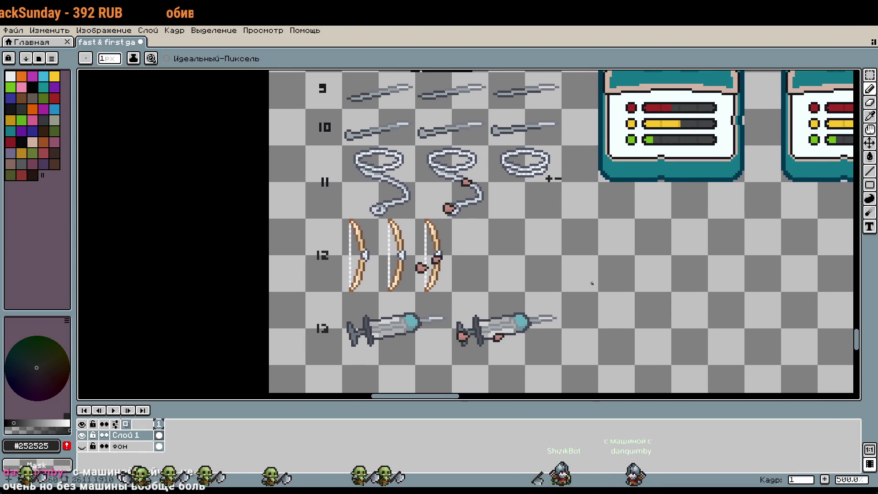
pyautogui.scroll(1, 591, 237)
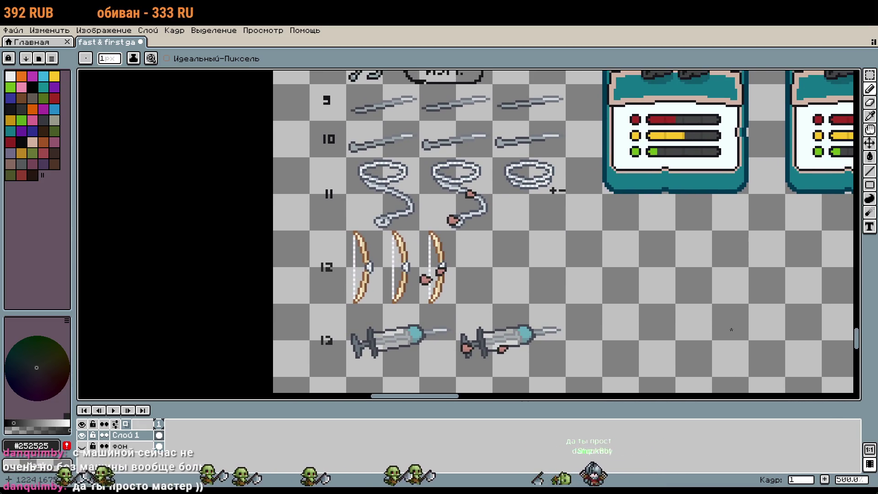
pyautogui.scroll(-1, 756, 333)
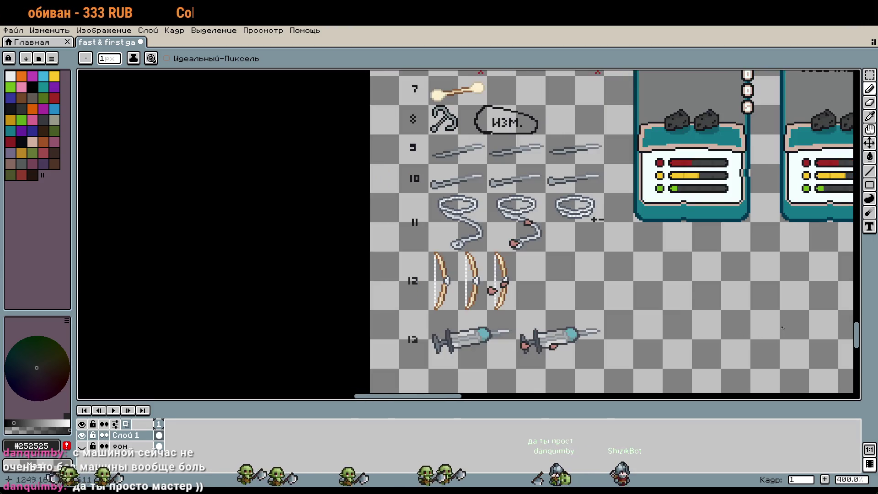
pyautogui.hscroll(15, 670, 310)
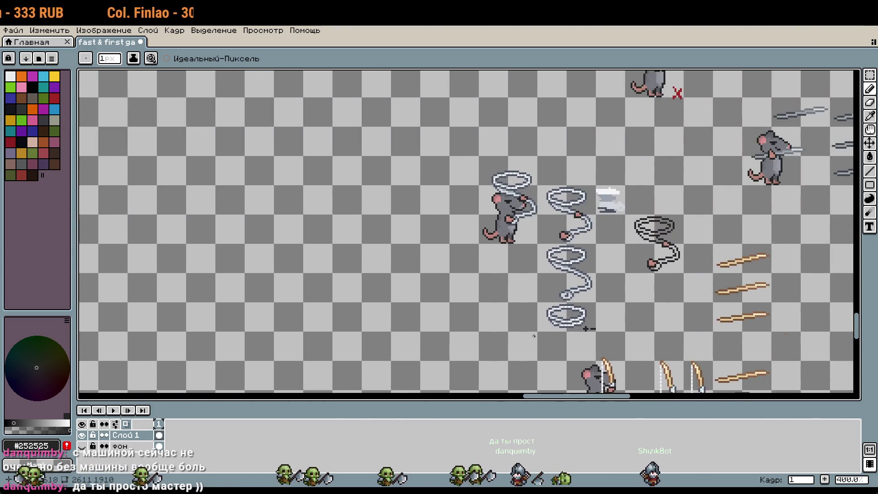
pyautogui.scroll(-3, 499, 339)
pyautogui.hscroll(1, 499, 338)
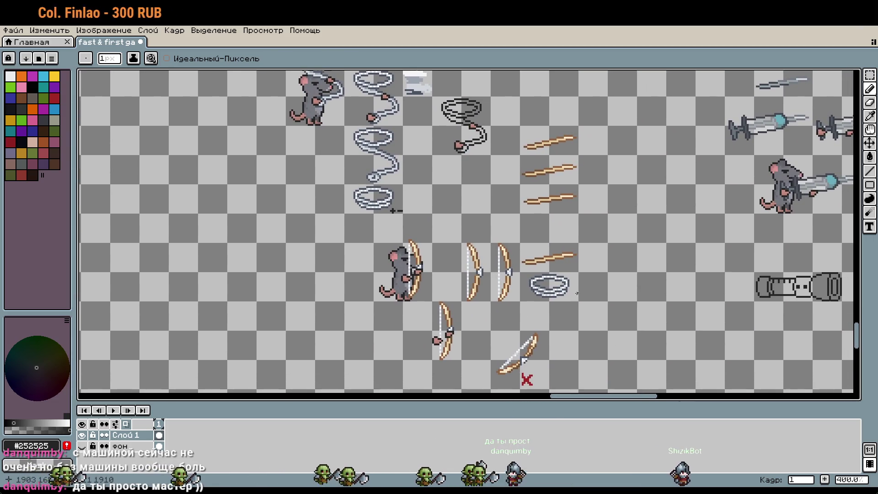
pyautogui.hscroll(5, 425, 241)
pyautogui.scroll(-2, 425, 241)
pyautogui.scroll(4, 425, 241)
pyautogui.hscroll(5, 425, 241)
pyautogui.scroll(1, 525, 248)
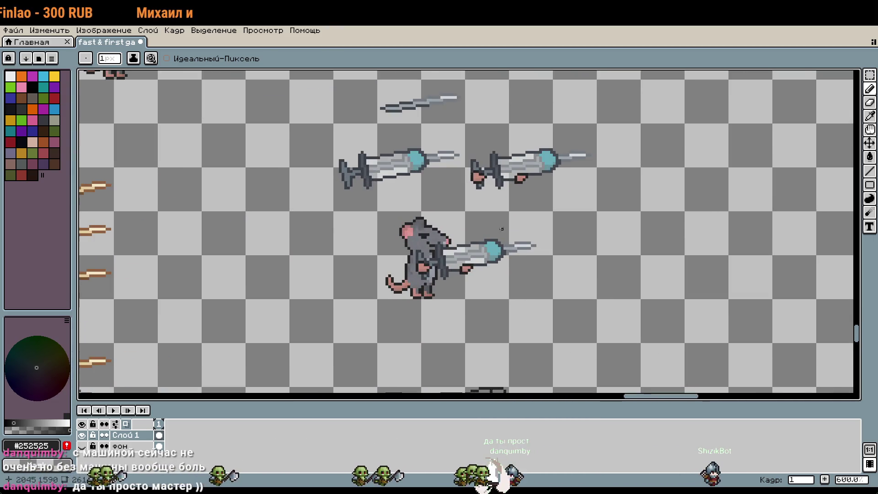
pyautogui.scroll(1, 525, 249)
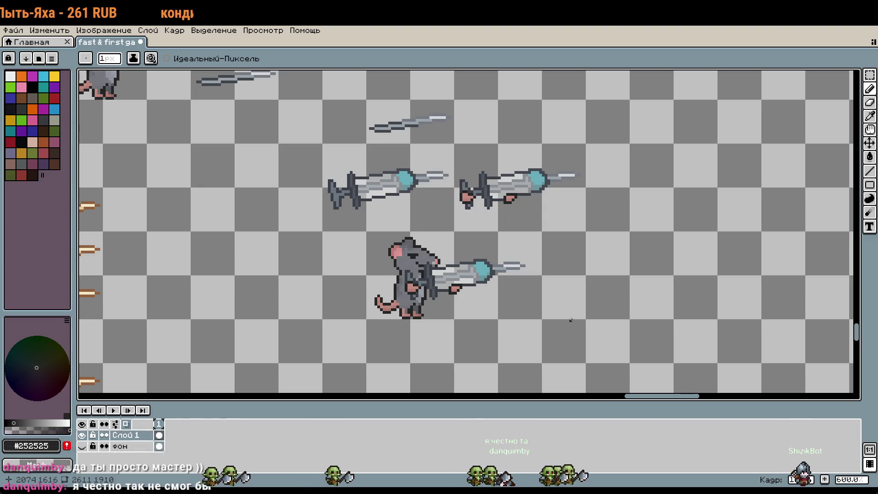
pyautogui.moveTo(443, 331); pyautogui.dragTo(635, 290)
# Try several diagonal pencil lines near the syringe, undoing each one.
pyautogui.press('v')
pyautogui.hotkey('ctrl', 'z')
pyautogui.press('b')
pyautogui.moveTo(509, 356); pyautogui.dragTo(650, 273)
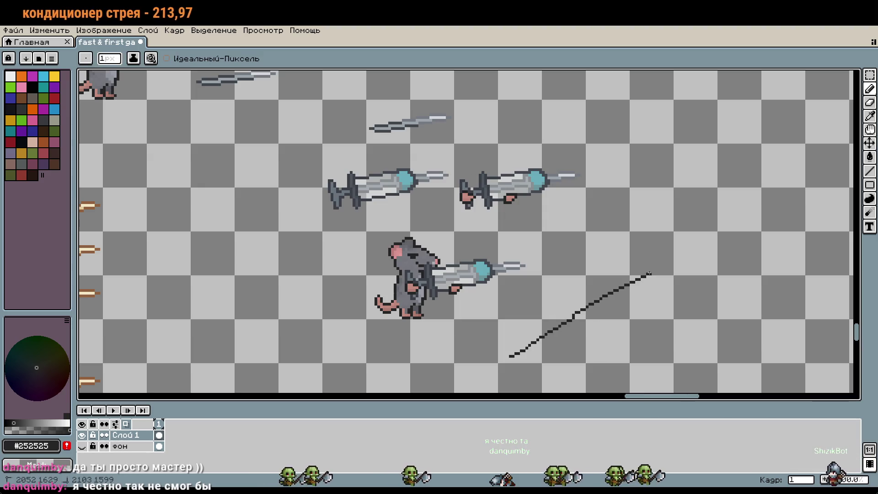
pyautogui.hotkey('ctrl', 'z')
pyautogui.moveTo(647, 312); pyautogui.dragTo(516, 316)
pyautogui.hotkey('ctrl', 'z')
pyautogui.moveTo(537, 351); pyautogui.dragTo(722, 306)
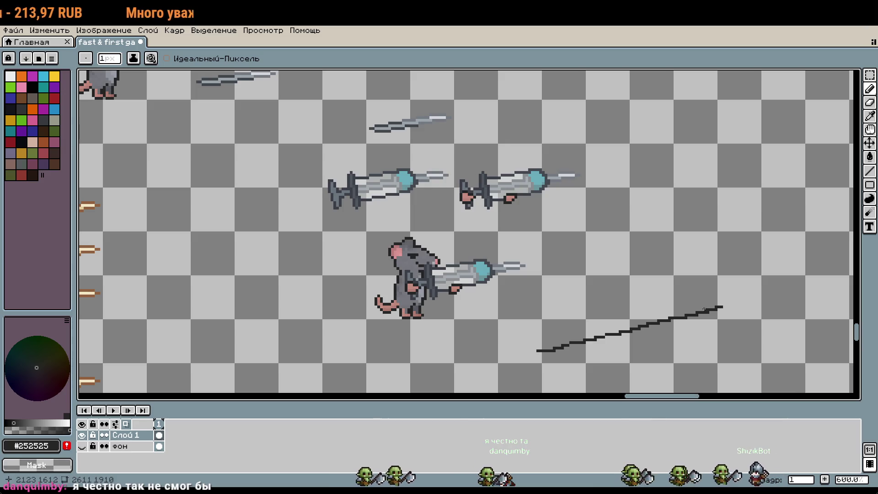
pyautogui.scroll(-2, 639, 321)
pyautogui.hotkey('ctrl', 'z')
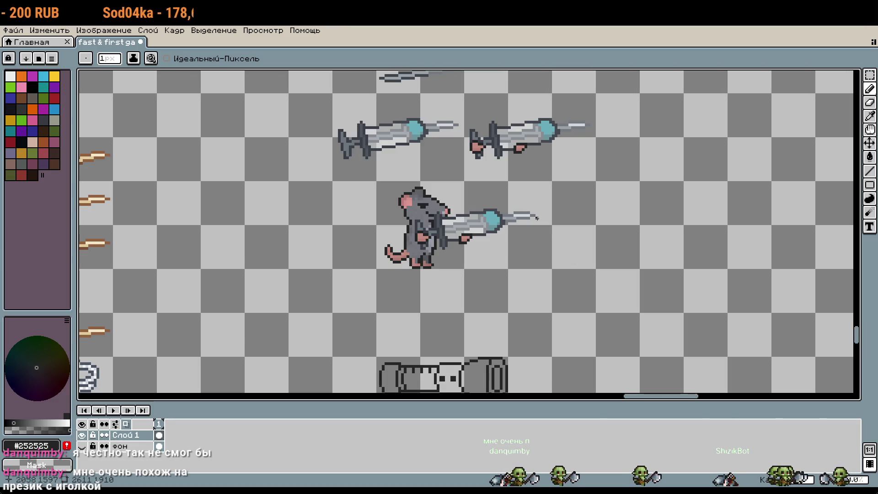
# Zoom out and back in to frame the rat and syringe sprites, undoing stray marks.
pyautogui.moveTo(422, 269); pyautogui.dragTo(451, 189)
pyautogui.hotkey('ctrl', 'z')
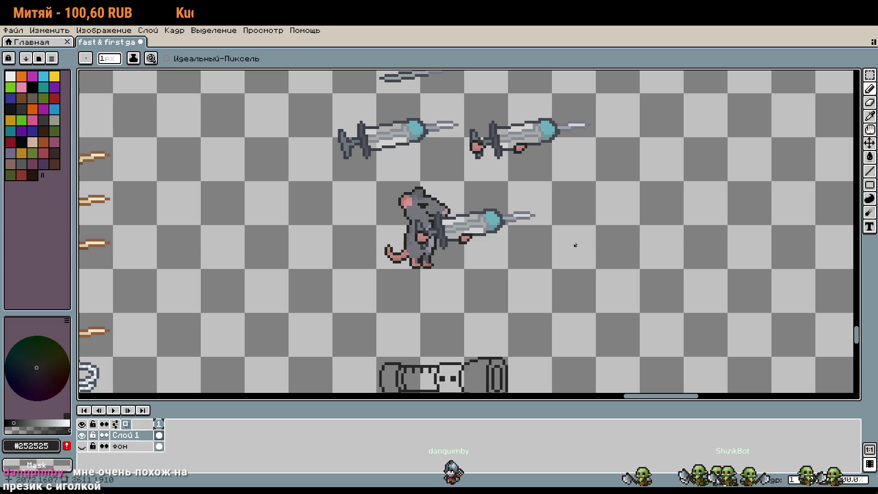
pyautogui.scroll(2, 531, 232)
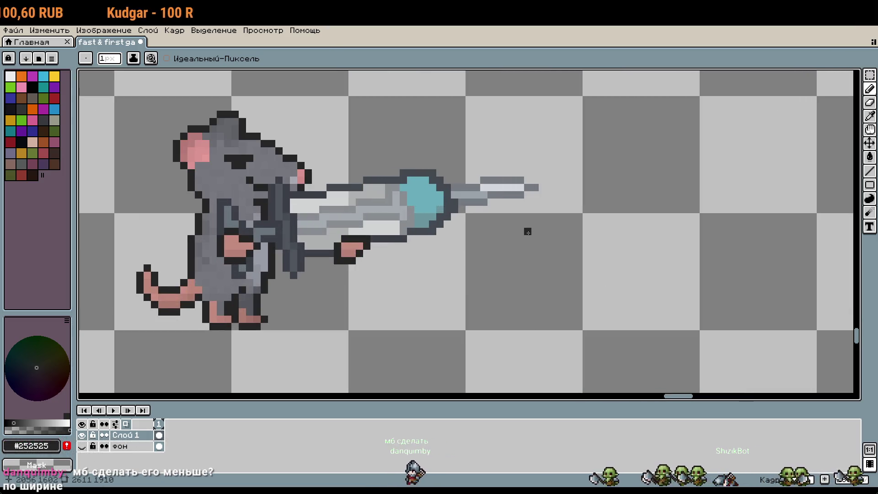
pyautogui.scroll(-2, 527, 232)
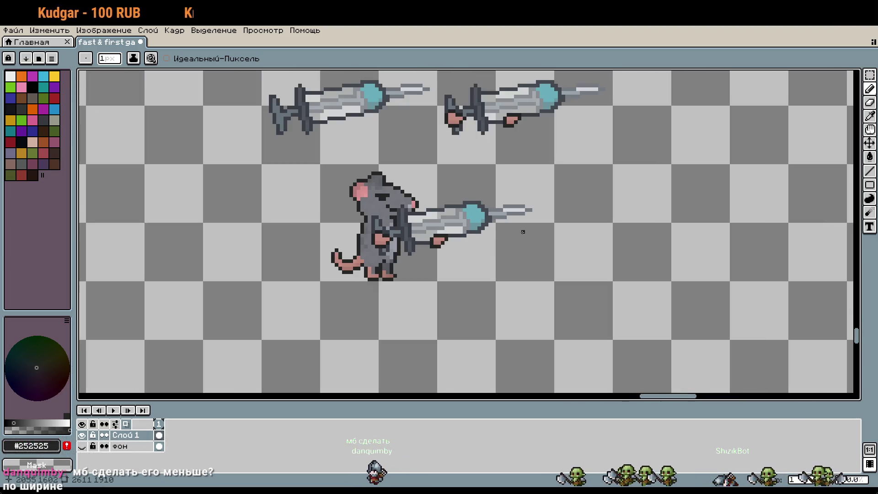
pyautogui.scroll(-1, 522, 232)
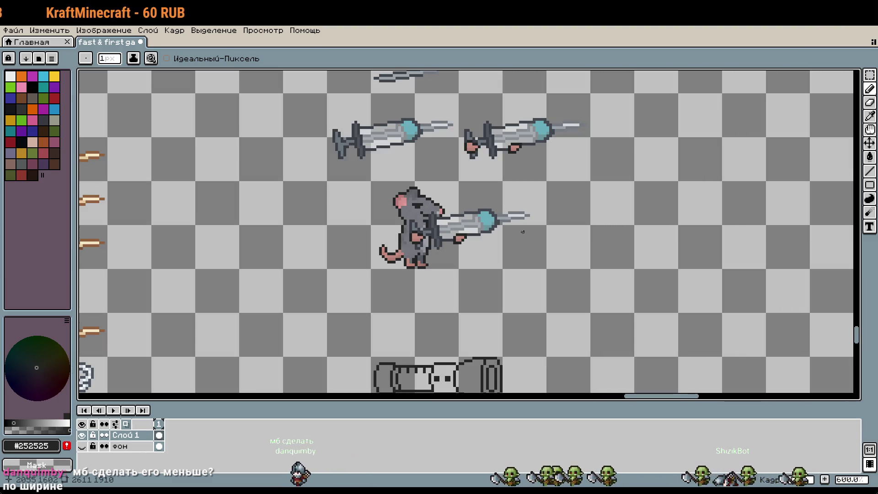
pyautogui.scroll(-2, 526, 247)
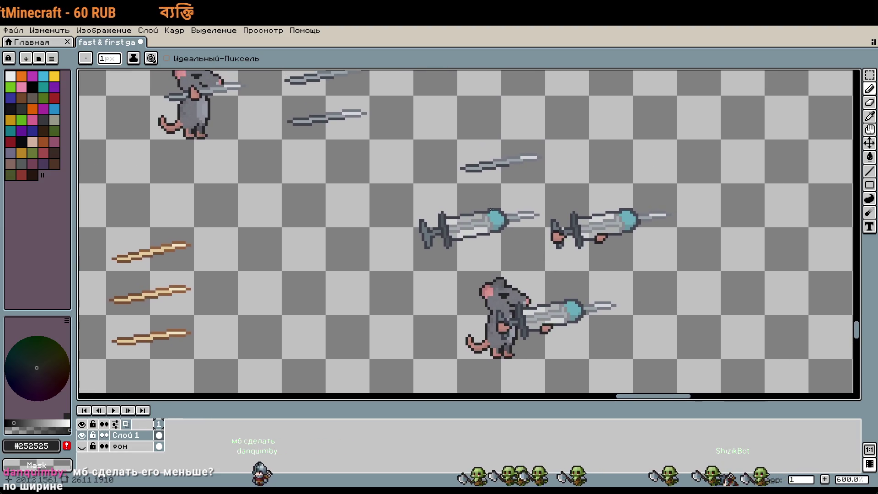
pyautogui.scroll(5, 489, 205)
pyautogui.hotkey('ctrl', 'z')
pyautogui.press('m')
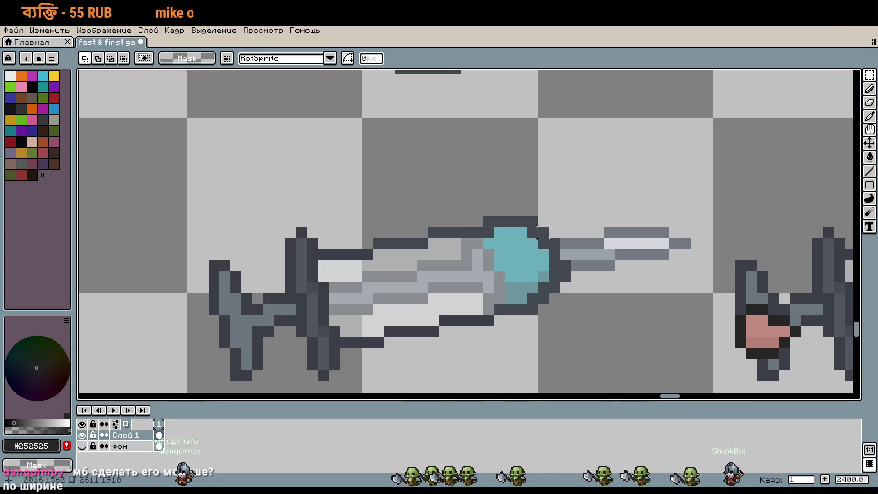
# Select the barrel's dark top outline and move it down one pixel.
pyautogui.moveTo(544, 233)
pyautogui.mouseDown()
pyautogui.moveTo(511, 231)
pyautogui.moveTo(540, 234)
pyautogui.mouseUp()
pyautogui.moveTo(483, 216); pyautogui.dragTo(316, 263)
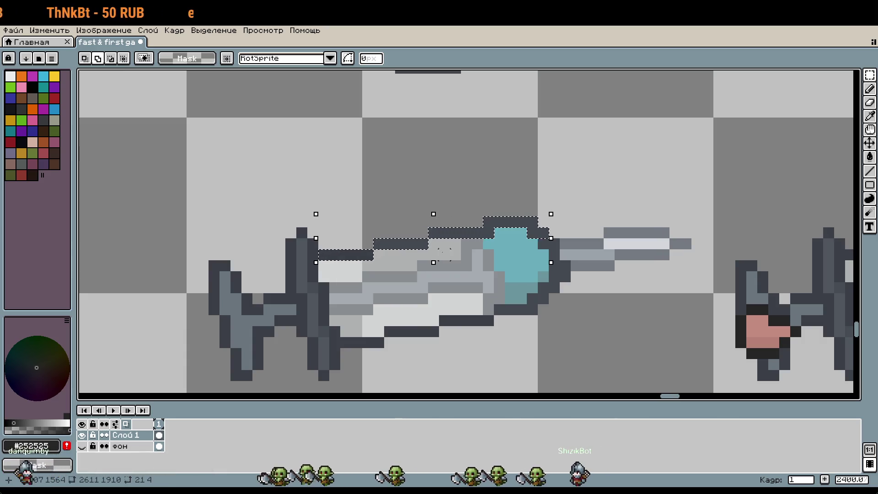
pyautogui.moveTo(493, 241); pyautogui.dragTo(495, 247)
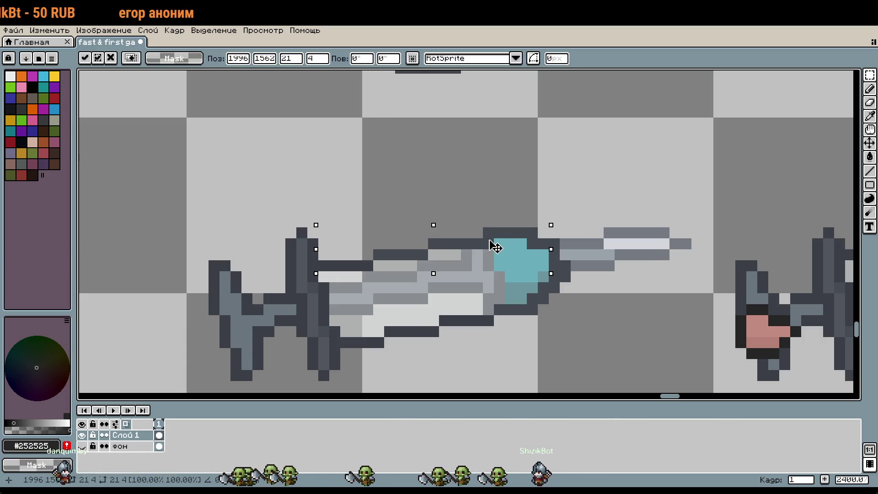
pyautogui.click(562, 225)
# Select the barrel's lower outline strips.
pyautogui.scroll(1, 407, 302)
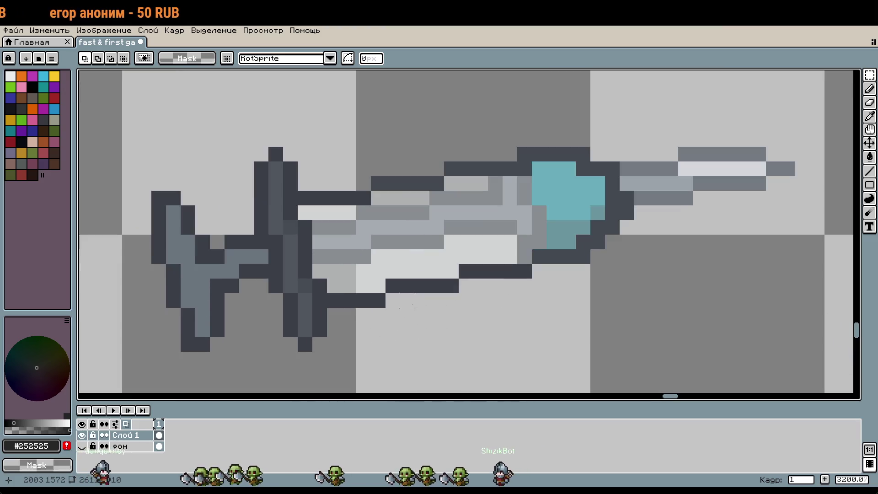
pyautogui.moveTo(385, 308); pyautogui.dragTo(387, 309)
pyautogui.moveTo(459, 279)
pyautogui.mouseDown()
pyautogui.moveTo(532, 278)
pyautogui.moveTo(576, 251)
pyautogui.mouseUp()
# Pan toward the other syringe sprites and the rat, undoing the last selection change.
pyautogui.scroll(-4, 569, 298)
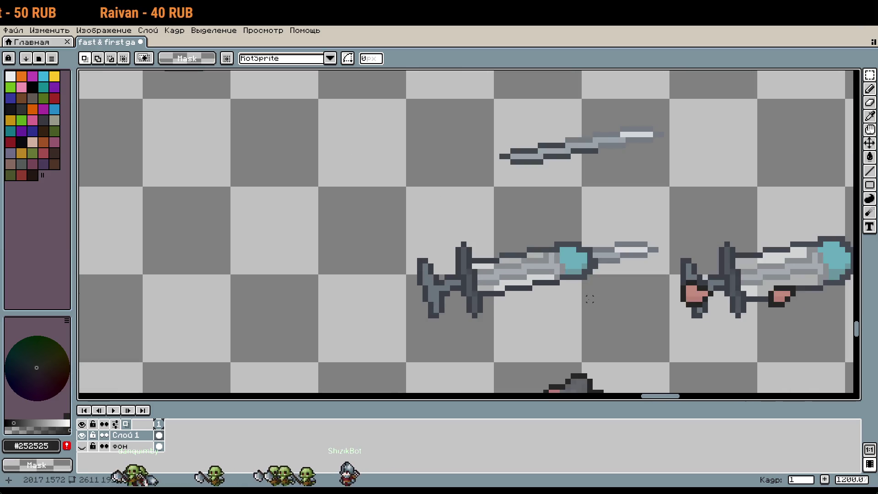
pyautogui.scroll(-1, 577, 278)
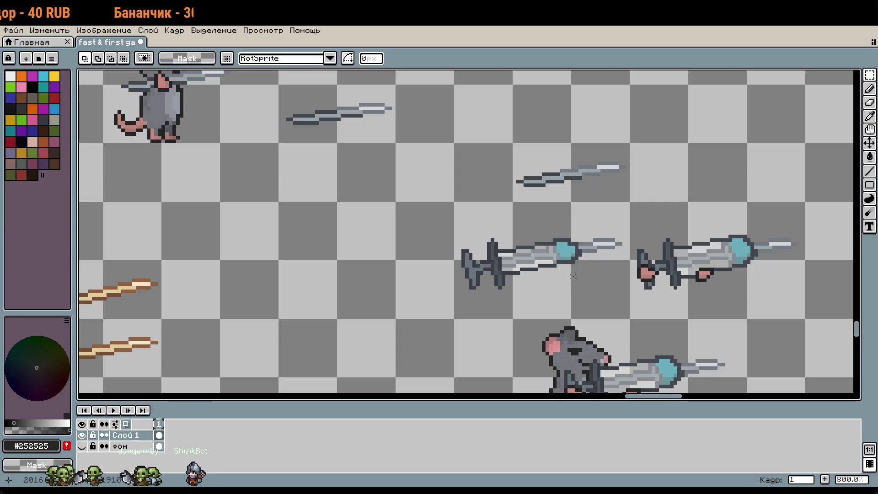
pyautogui.moveTo(591, 280); pyautogui.dragTo(442, 268)
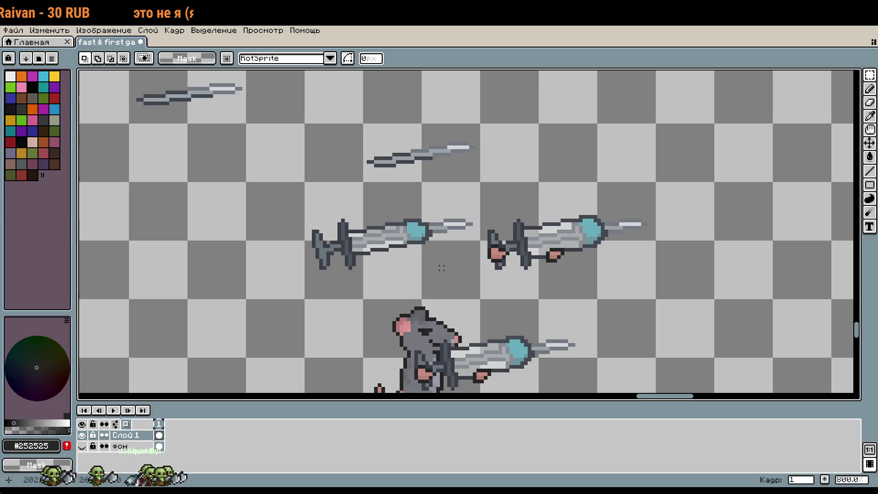
pyautogui.hotkey('ctrl', 'z')
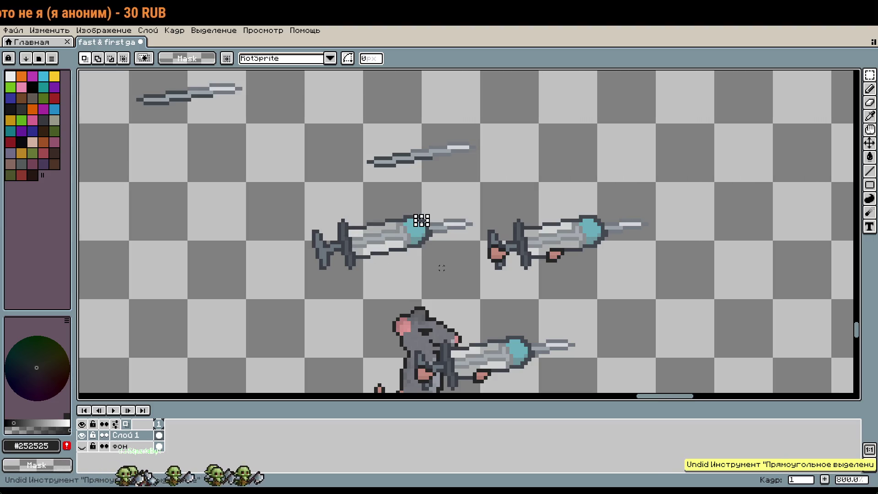
pyautogui.moveTo(539, 294); pyautogui.dragTo(485, 221)
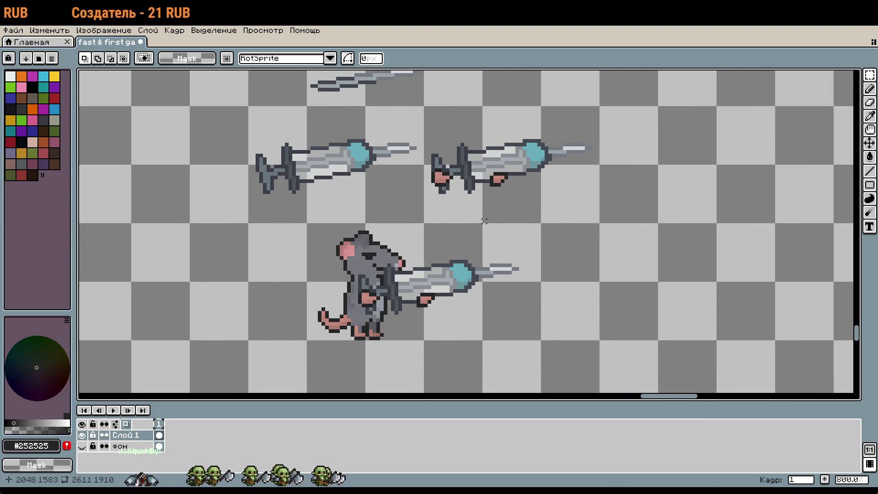
pyautogui.scroll(-2, 521, 261)
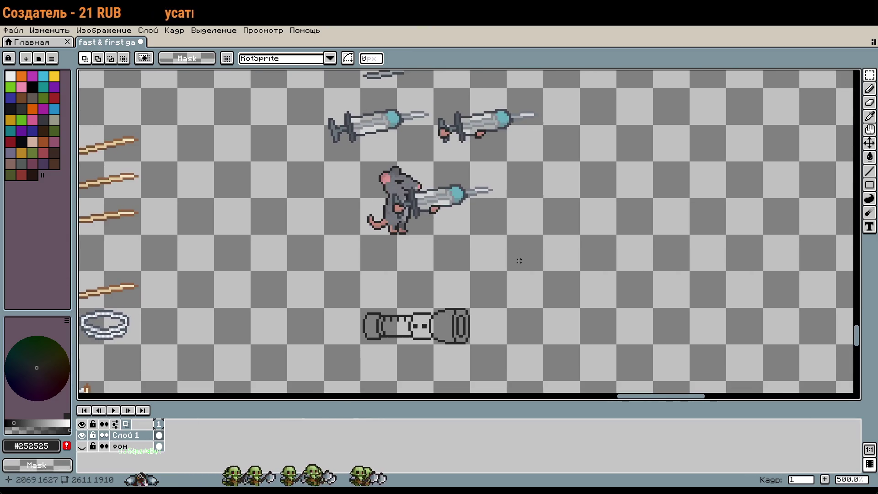
pyautogui.moveTo(521, 261); pyautogui.dragTo(540, 151)
pyautogui.scroll(3, 540, 151)
pyautogui.moveTo(471, 129)
pyautogui.mouseDown()
pyautogui.moveTo(544, 183)
pyautogui.moveTo(544, 206)
pyautogui.mouseUp()
pyautogui.press('b')
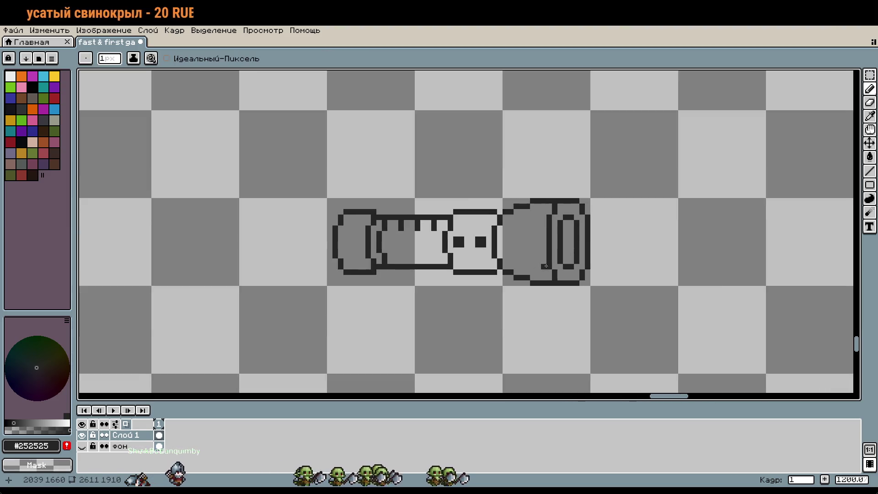
pyautogui.scroll(-5, 545, 266)
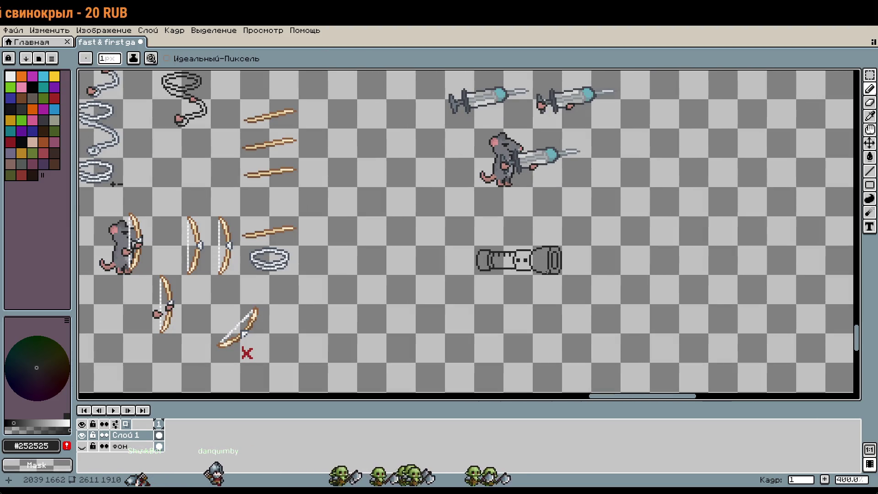
pyautogui.press('m')
pyautogui.moveTo(467, 234); pyautogui.dragTo(601, 299)
pyautogui.moveTo(562, 269)
pyautogui.mouseDown()
pyautogui.moveTo(571, 160)
pyautogui.moveTo(558, 170)
pyautogui.mouseUp()
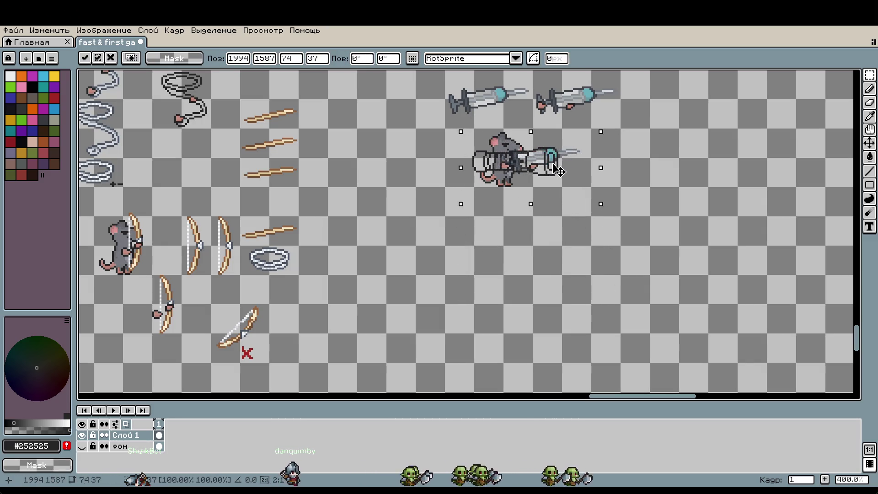
pyautogui.moveTo(558, 170); pyautogui.dragTo(575, 295)
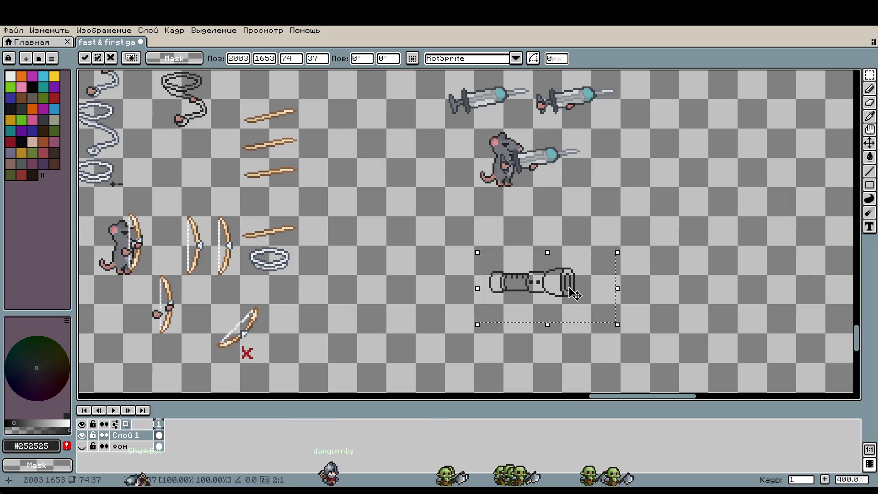
pyautogui.hotkey('ctrl', 'z')
pyautogui.hotkey('ctrl', 'd')
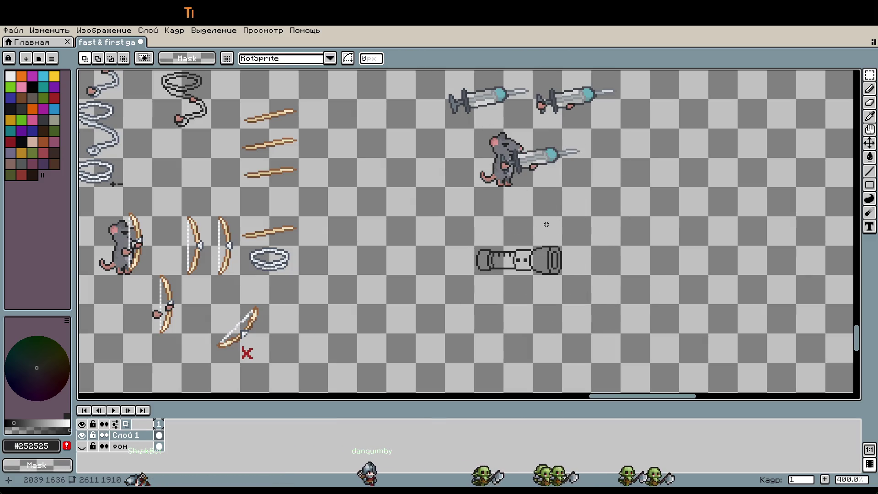
pyautogui.scroll(1, 572, 268)
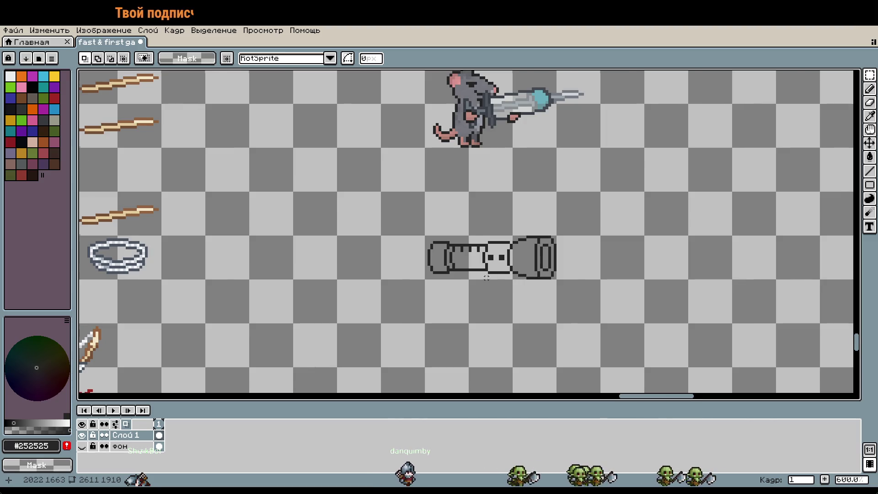
pyautogui.scroll(5, 489, 277)
pyautogui.press('b')
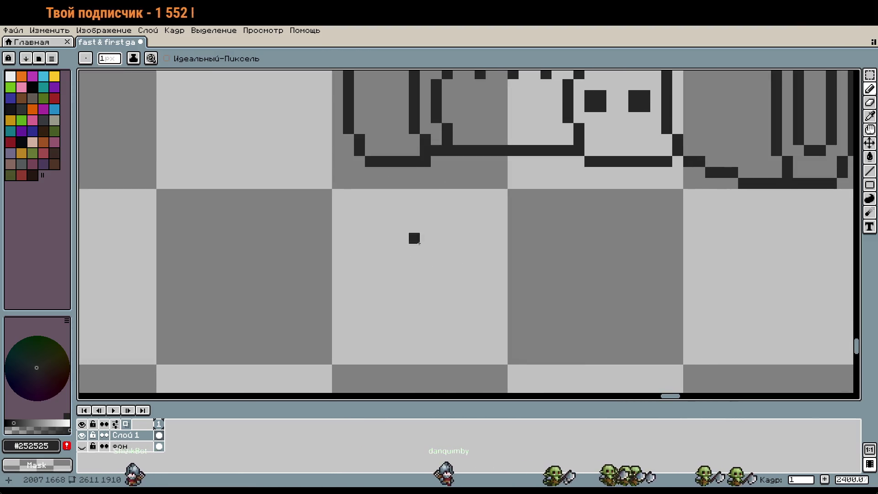
# Draw a tall rounded ring with top, bottom and side edges below the syringe's right end.
pyautogui.scroll(1, 645, 254)
pyautogui.moveTo(644, 255); pyautogui.dragTo(591, 213)
pyautogui.click(611, 337)
pyautogui.click(626, 337)
pyautogui.click(607, 185)
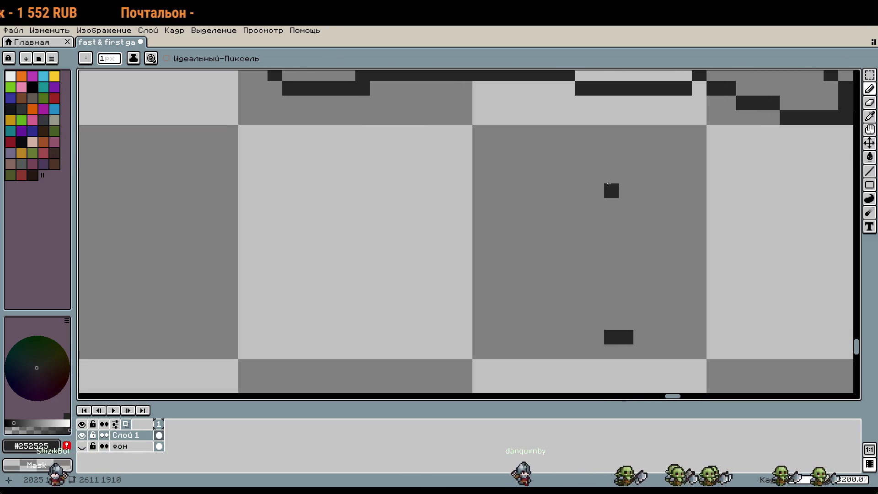
pyautogui.click(612, 147)
pyautogui.click(626, 147)
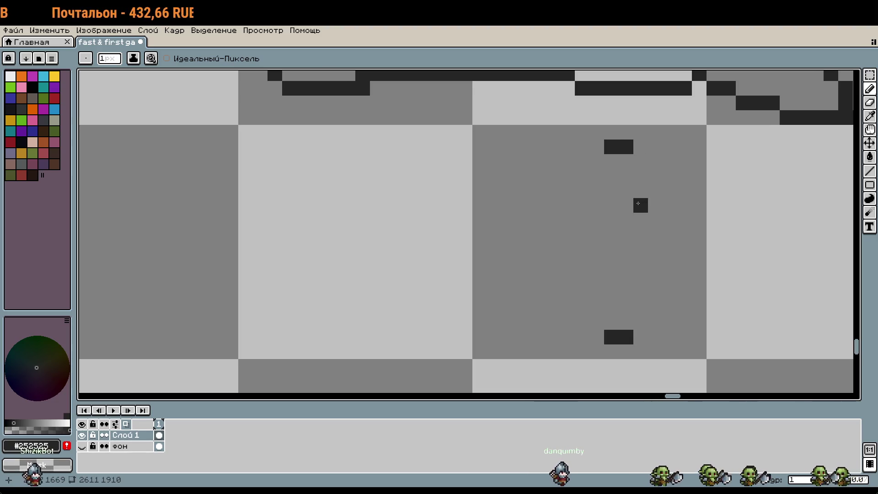
pyautogui.click(641, 147)
pyautogui.click(596, 147)
pyautogui.click(641, 337)
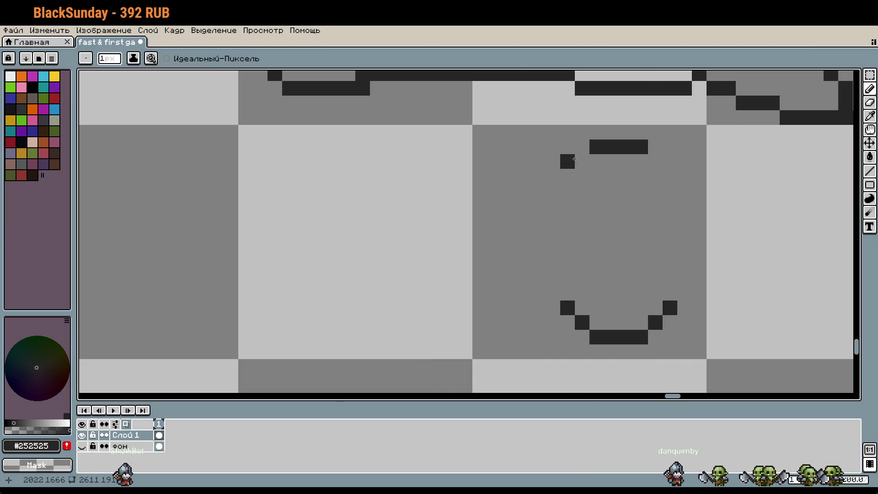
pyautogui.moveTo(675, 230)
pyautogui.mouseDown()
pyautogui.moveTo(672, 302)
pyautogui.moveTo(684, 292)
pyautogui.mouseUp()
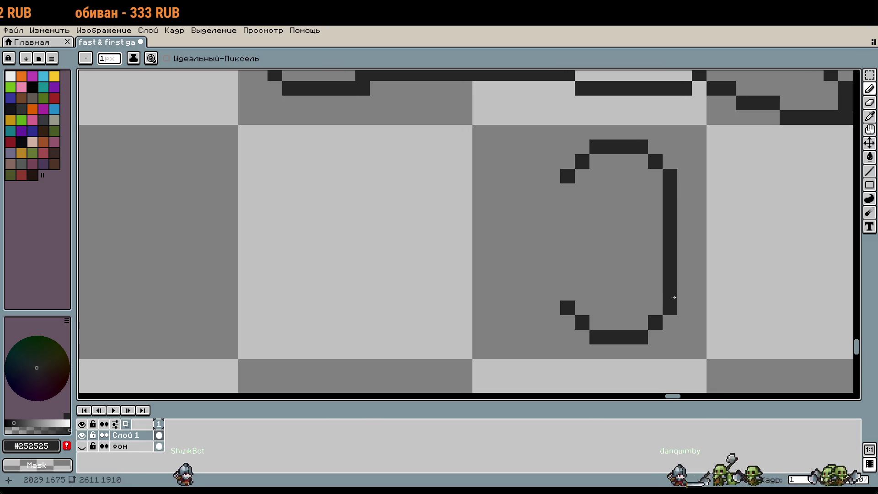
pyautogui.moveTo(574, 284)
pyautogui.mouseDown()
pyautogui.moveTo(568, 197)
pyautogui.moveTo(578, 196)
pyautogui.moveTo(579, 177)
pyautogui.mouseUp()
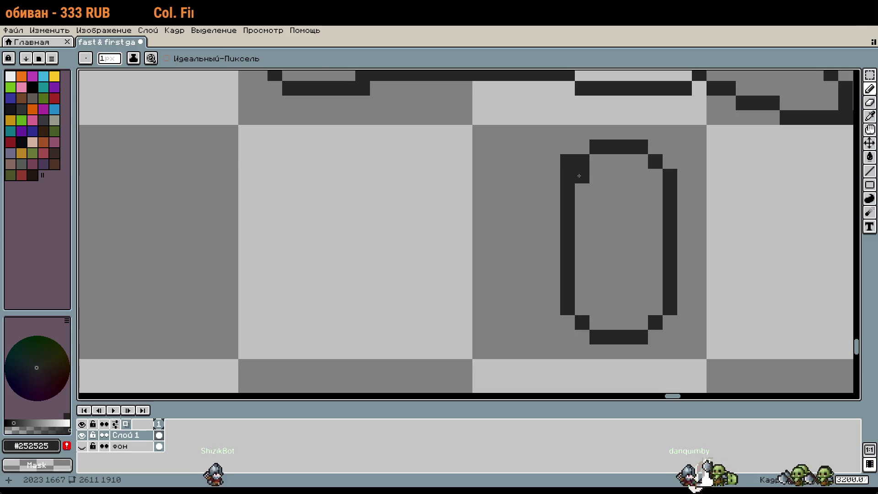
pyautogui.scroll(-2, 582, 177)
pyautogui.scroll(2, 625, 229)
# Add small notch pixels inside the ring's top and bottom.
pyautogui.click(577, 164)
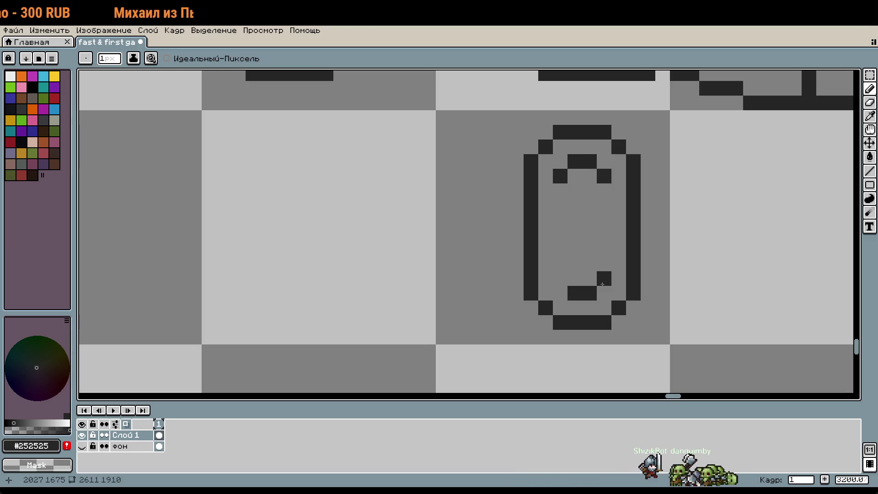
pyautogui.hscroll(-2, 560, 279)
pyautogui.click(638, 293)
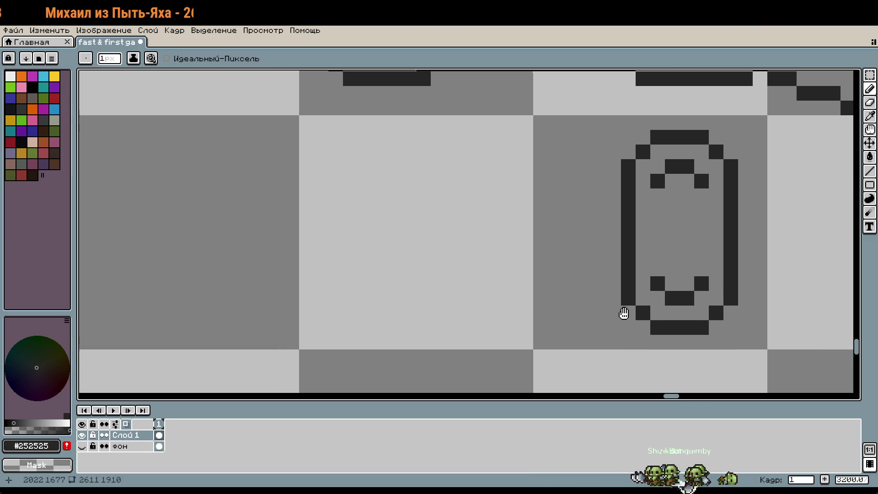
pyautogui.scroll(-1, 621, 311)
# Select the whole ring and nudge it one pixel right.
pyautogui.press('m')
pyautogui.moveTo(620, 186)
pyautogui.mouseDown()
pyautogui.moveTo(666, 343)
pyautogui.moveTo(680, 323)
pyautogui.mouseUp()
pyautogui.press('Return')
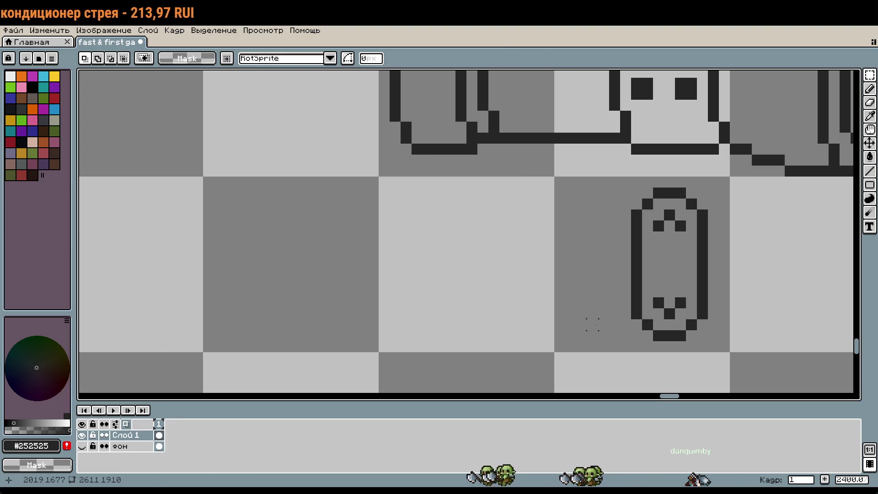
pyautogui.press('b')
pyautogui.moveTo(629, 280); pyautogui.dragTo(558, 297)
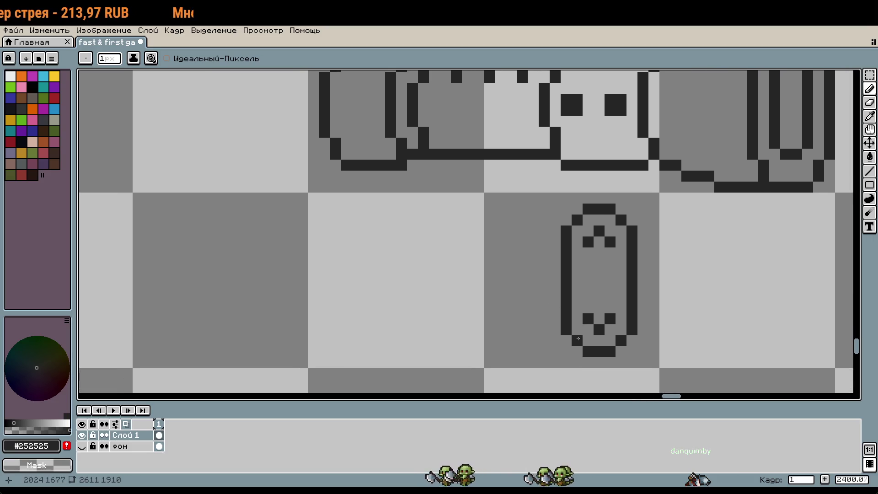
# Extend the ring's top and bottom bars leftward with short dashes.
pyautogui.moveTo(576, 352); pyautogui.dragTo(563, 353)
pyautogui.click(555, 352)
pyautogui.moveTo(577, 208); pyautogui.dragTo(530, 222)
pyautogui.click(584, 267)
pyautogui.hotkey('ctrl', 'z')
pyautogui.click(522, 220)
pyautogui.moveTo(544, 340); pyautogui.dragTo(522, 341)
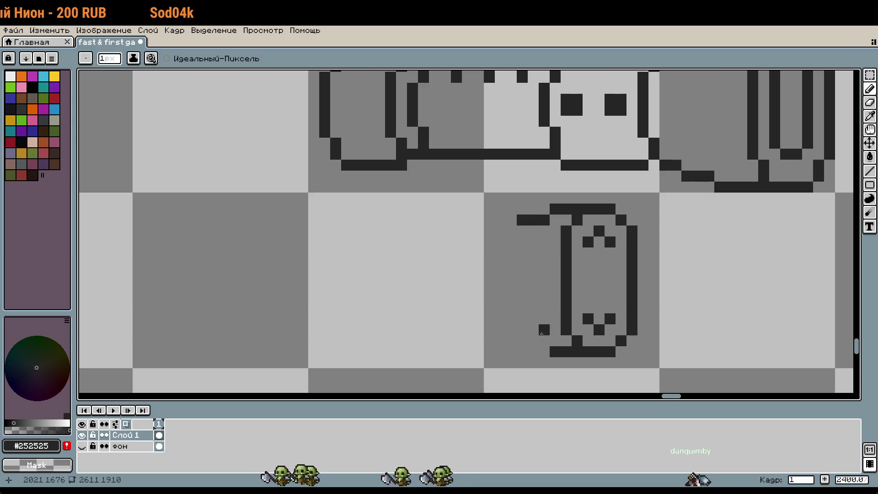
# Draw the body's long top and bottom lines leftward from the cap.
pyautogui.scroll(-1, 588, 316)
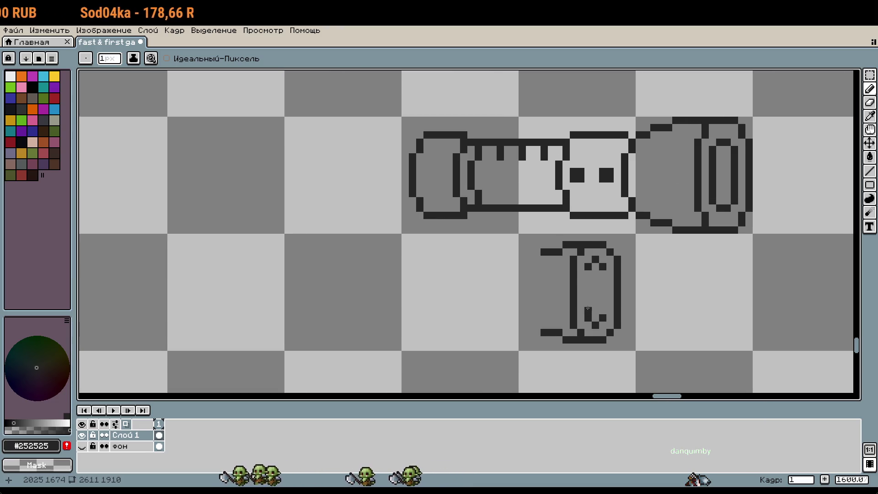
pyautogui.moveTo(541, 259); pyautogui.dragTo(485, 260)
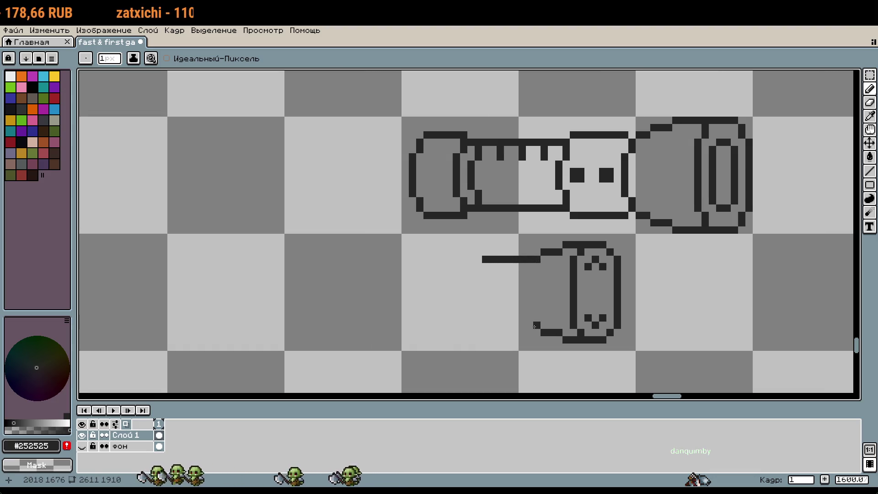
pyautogui.moveTo(539, 325); pyautogui.dragTo(485, 326)
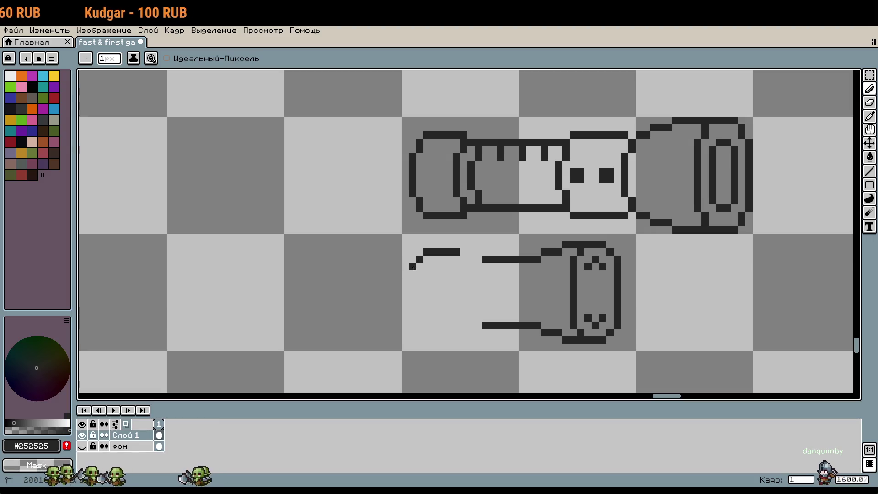
pyautogui.scroll(2, 463, 340)
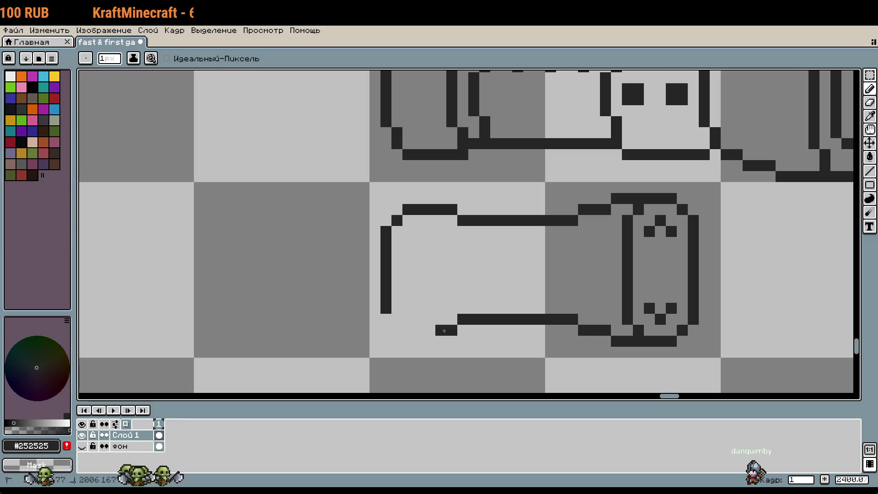
pyautogui.scroll(-2, 477, 334)
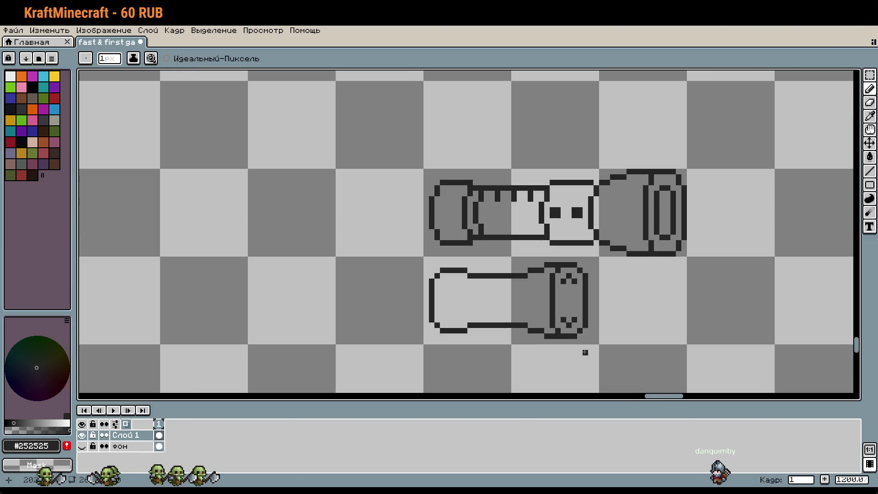
pyautogui.scroll(2, 517, 330)
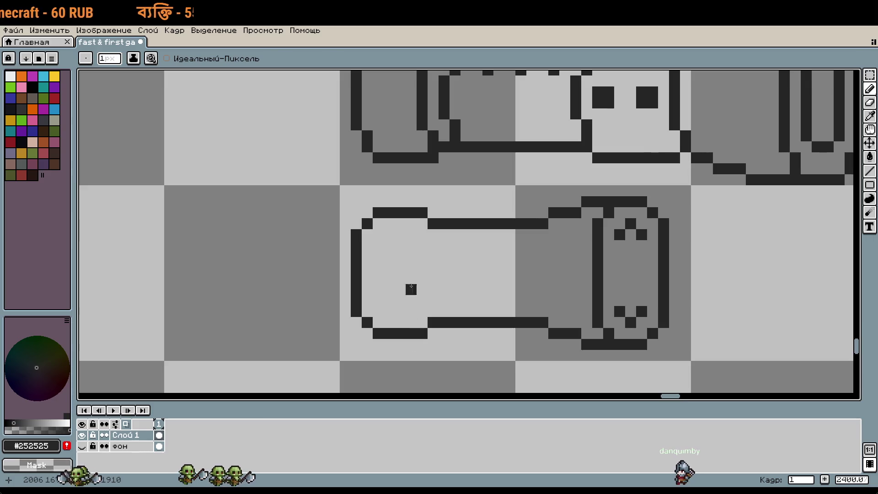
# Redraw the body's top outline and erase stray pixels above it.
pyautogui.scroll(-2, 433, 234)
pyautogui.scroll(4, 443, 282)
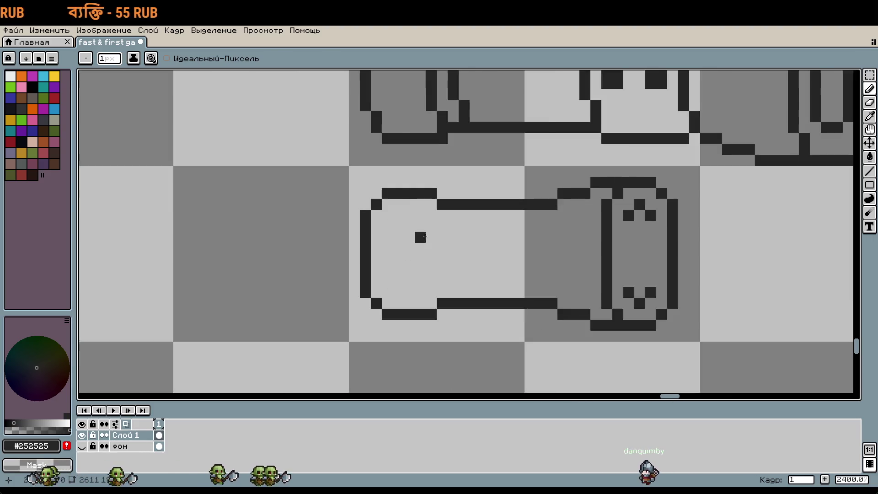
pyautogui.click(395, 179)
pyautogui.moveTo(416, 178); pyautogui.dragTo(439, 178)
pyautogui.rightClick(440, 161)
pyautogui.rightClick(394, 156)
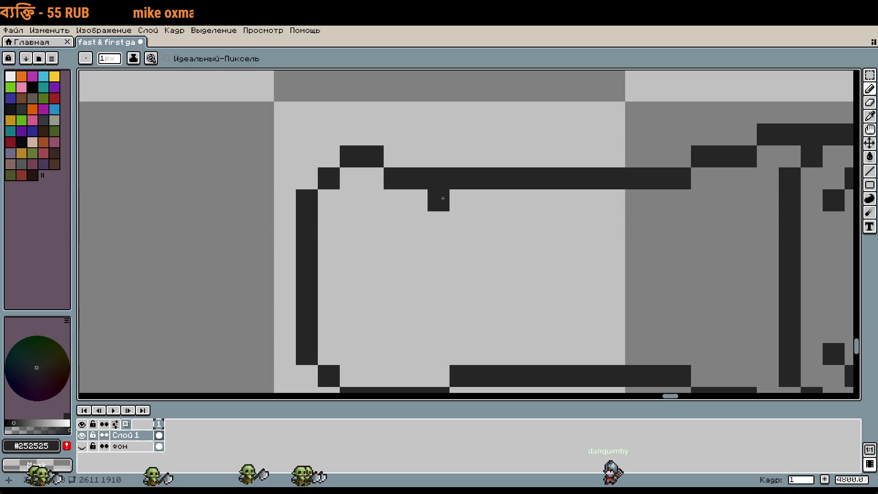
# Extend the bottom outline left and erase its excess pixels.
pyautogui.moveTo(393, 376); pyautogui.dragTo(439, 376)
pyautogui.moveTo(469, 303); pyautogui.dragTo(467, 249)
pyautogui.rightClick(437, 344)
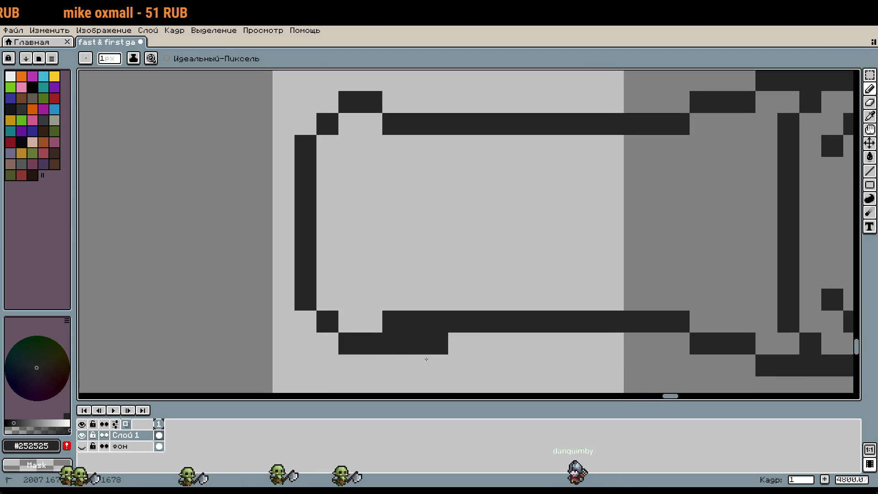
pyautogui.rightClick(393, 343)
pyautogui.rightClick(416, 344)
pyautogui.rightClick(392, 319)
# Add corner pixels to round the body's top-left and bottom-left ends.
pyautogui.click(393, 343)
pyautogui.click(393, 102)
pyautogui.rightClick(401, 123)
pyautogui.click(459, 190)
pyautogui.scroll(-3, 584, 324)
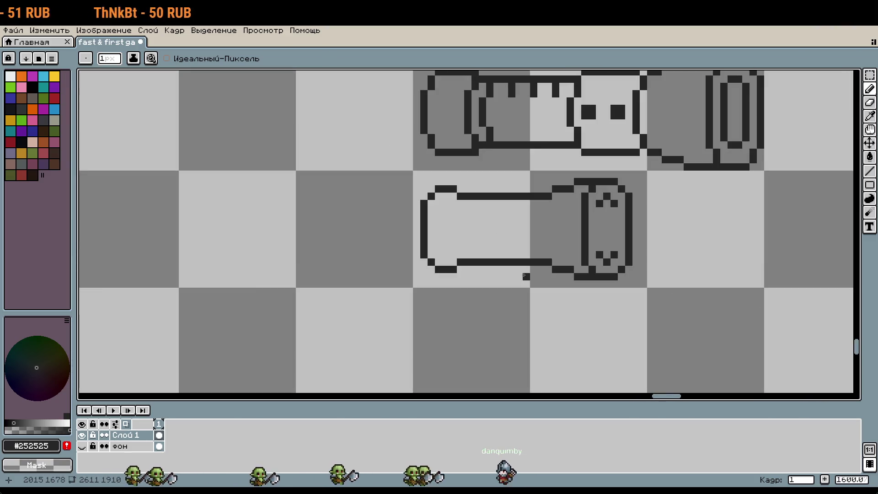
pyautogui.scroll(-1, 584, 323)
pyautogui.scroll(2, 583, 323)
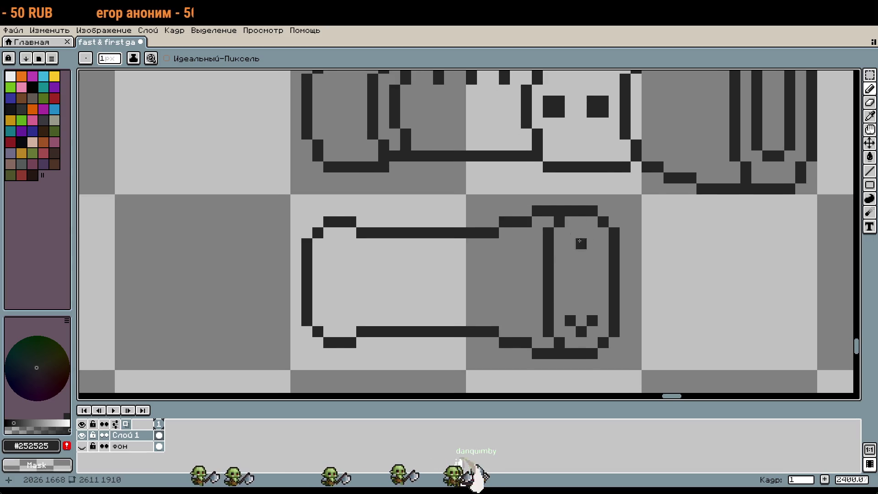
pyautogui.scroll(-4, 592, 322)
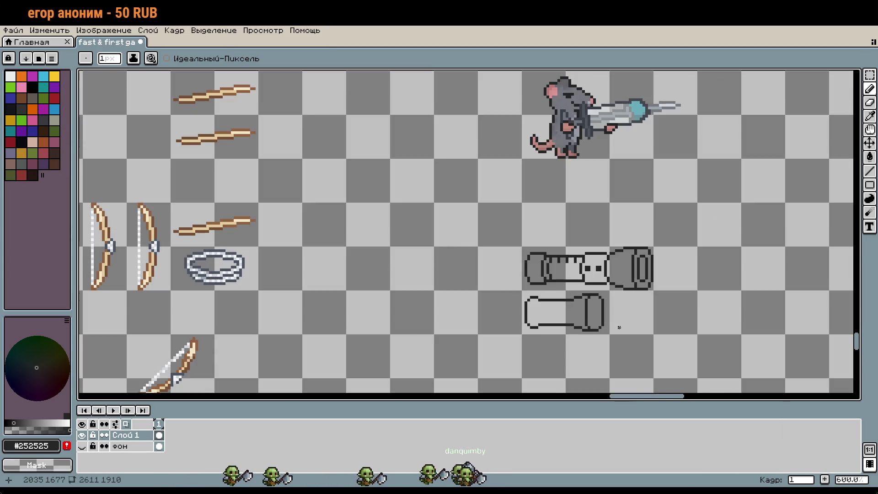
pyautogui.scroll(3, 622, 328)
pyautogui.moveTo(593, 295); pyautogui.dragTo(566, 231)
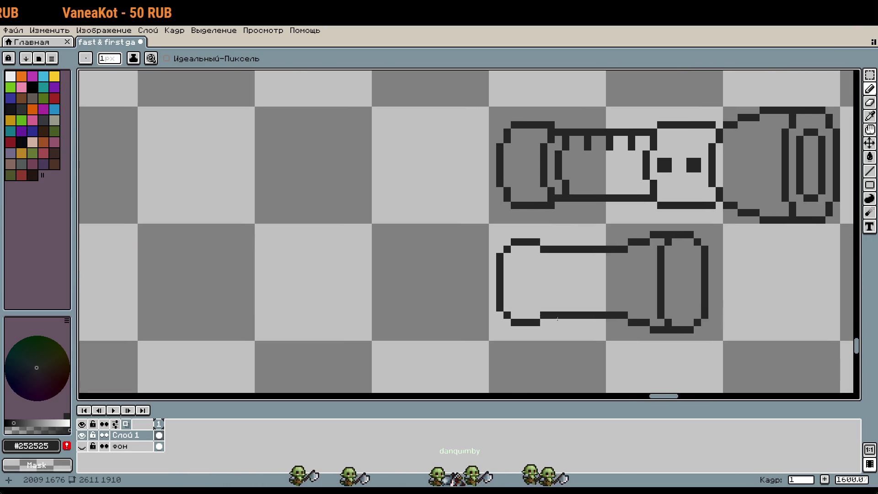
pyautogui.scroll(-2, 548, 317)
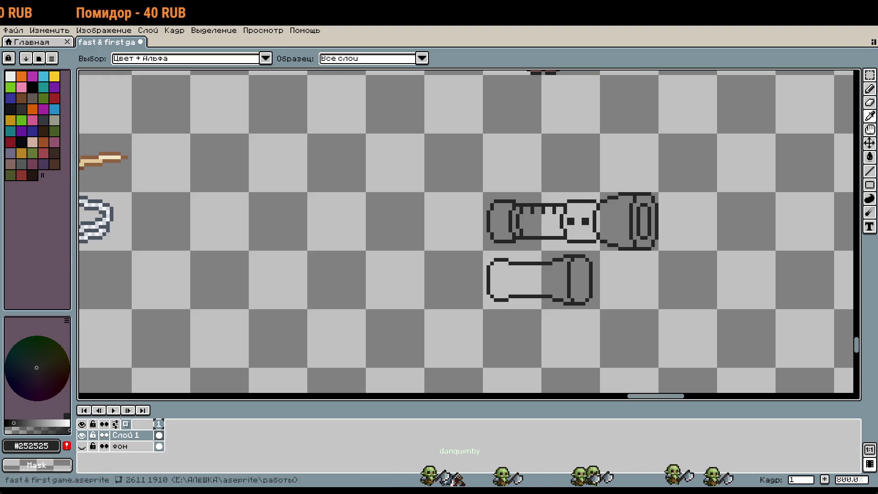
# Zoom in on the lower syringe sprite to frame its rounded left end.
pyautogui.moveTo(548, 311)
pyautogui.mouseDown()
pyautogui.moveTo(584, 287)
pyautogui.moveTo(524, 295)
pyautogui.mouseUp()
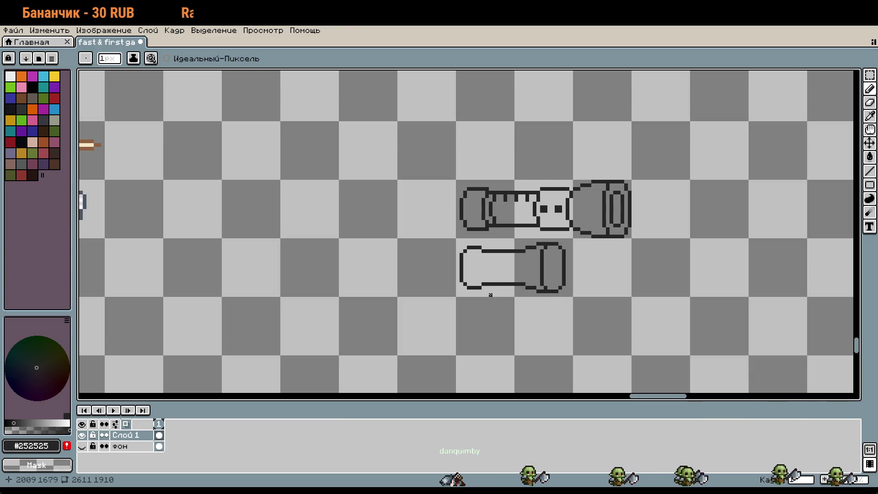
pyautogui.scroll(3, 491, 217)
pyautogui.moveTo(478, 336); pyautogui.dragTo(488, 193)
pyautogui.scroll(-1, 488, 193)
pyautogui.scroll(2, 488, 193)
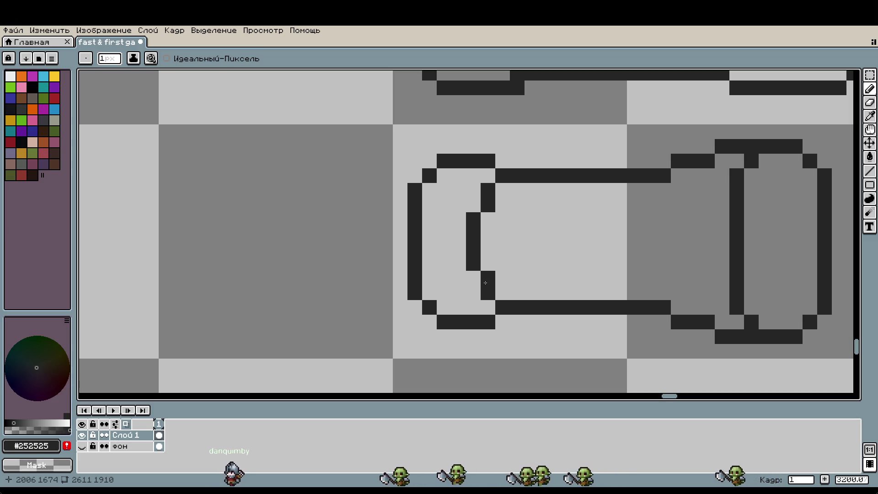
# Draw a joining line between the lower body and its cap, then undo it.
pyautogui.click(481, 314)
pyautogui.moveTo(577, 329); pyautogui.dragTo(466, 312)
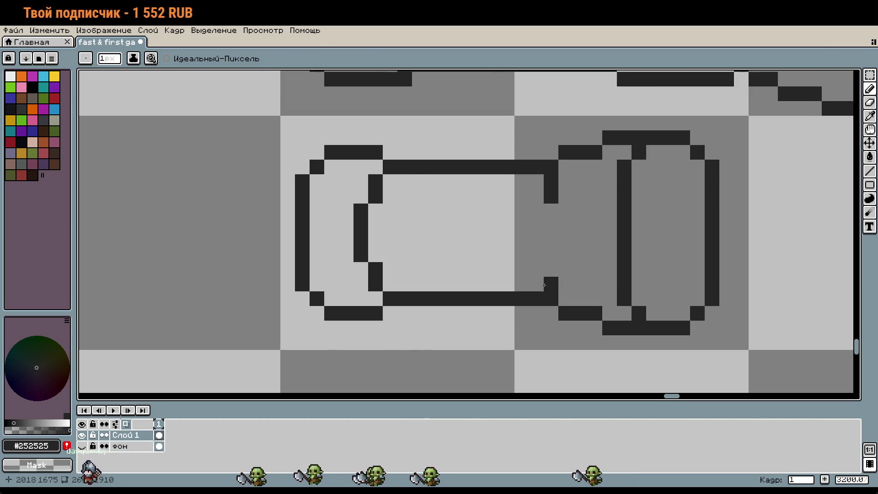
pyautogui.moveTo(550, 181); pyautogui.dragTo(550, 196)
pyautogui.moveTo(551, 269); pyautogui.dragTo(543, 279)
pyautogui.moveTo(536, 208); pyautogui.dragTo(535, 273)
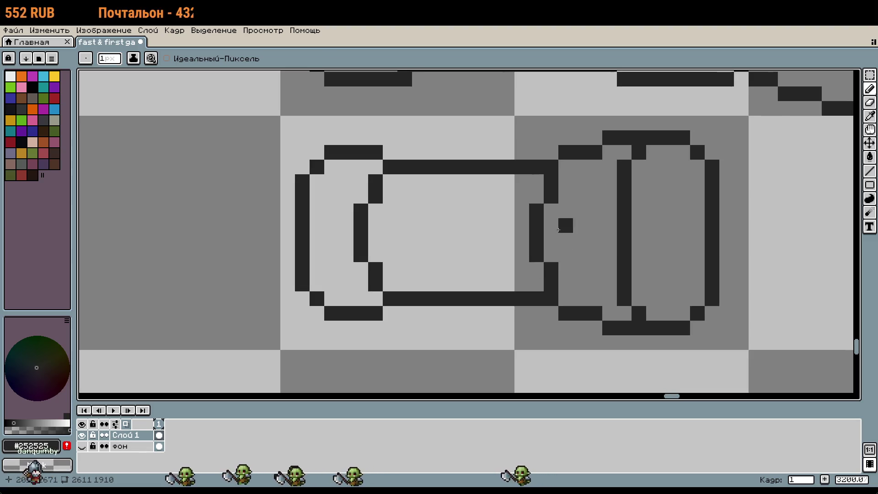
pyautogui.hotkey('ctrl', 'z')
pyautogui.hotkey('ctrl', 'z')
pyautogui.press('b')
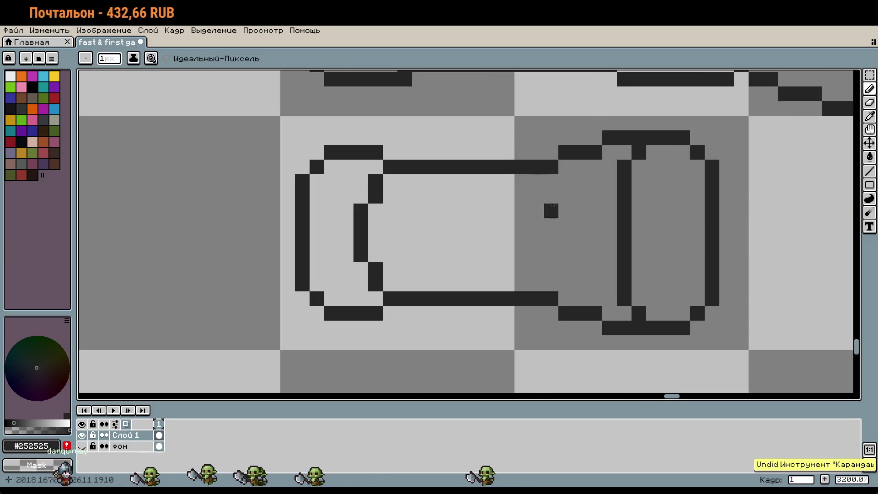
# Remove an accidental stroke and marquee-select the whole lower syringe sketch.
pyautogui.scroll(-4, 551, 201)
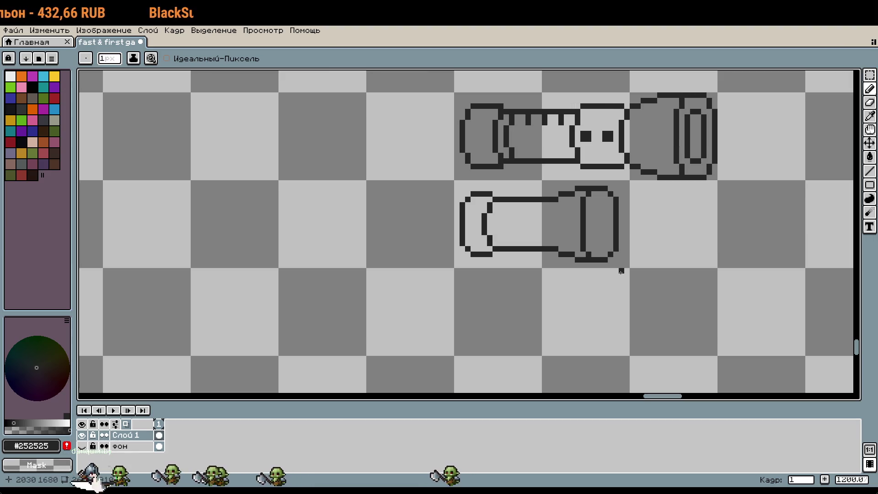
pyautogui.hscroll(5, 621, 271)
pyautogui.moveTo(647, 290)
pyautogui.mouseDown()
pyautogui.moveTo(569, 343)
pyautogui.moveTo(583, 314)
pyautogui.mouseUp()
pyautogui.scroll(2, 582, 314)
pyautogui.hotkey('ctrl', 'z')
pyautogui.scroll(-3, 621, 348)
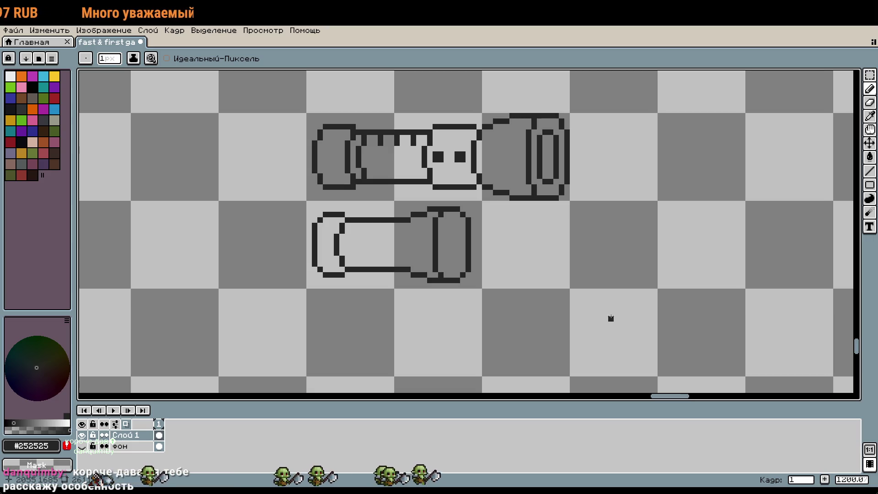
pyautogui.press('m')
pyautogui.moveTo(484, 290); pyautogui.dragTo(305, 199)
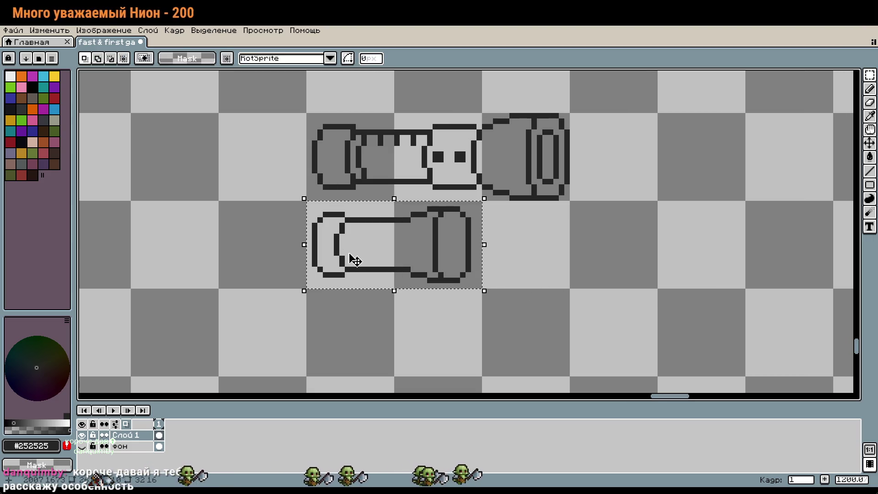
# Delete the lower ringed-cap syringe draft and centre the view on the upper syringe.
pyautogui.press('Delete')
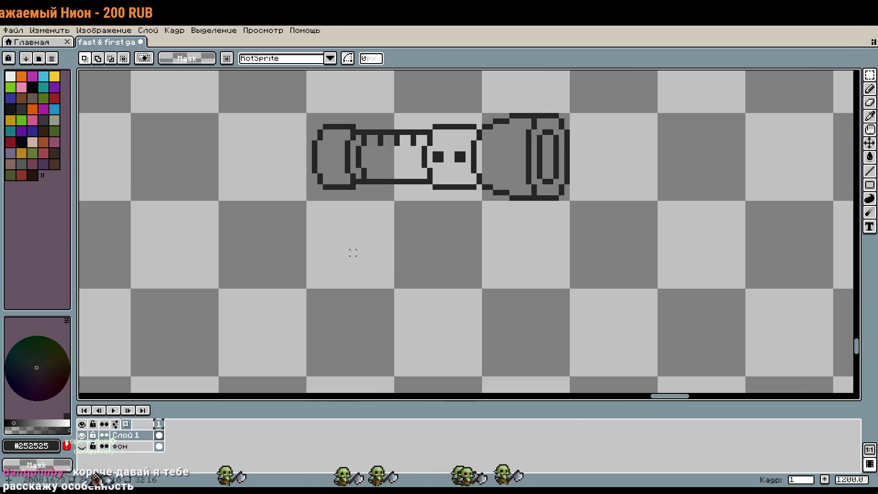
pyautogui.moveTo(546, 159); pyautogui.dragTo(512, 230)
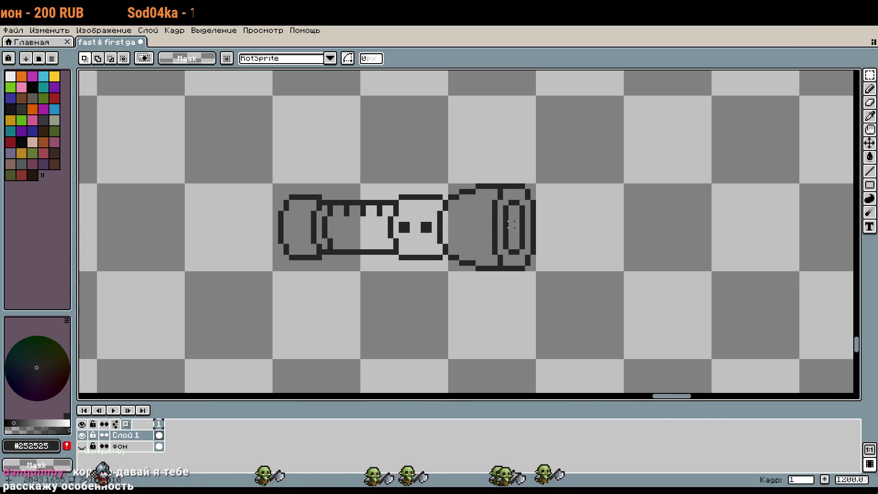
pyautogui.scroll(1, 511, 230)
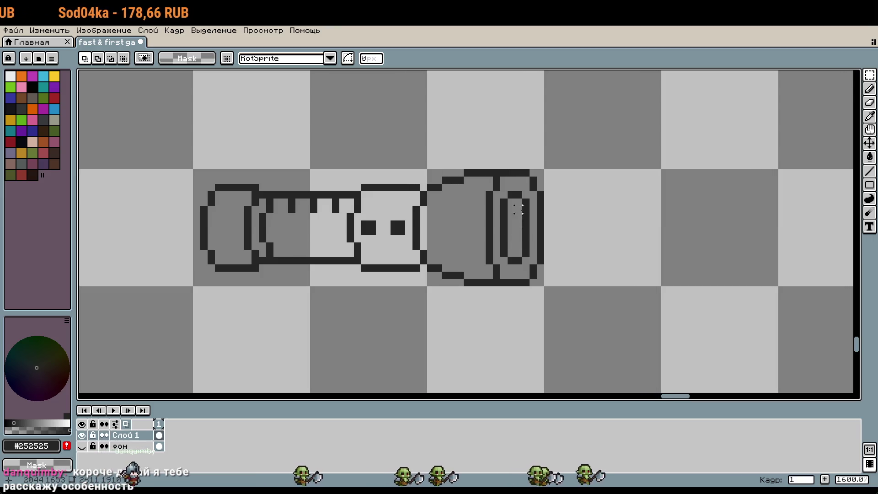
pyautogui.press('b')
pyautogui.scroll(1, 502, 192)
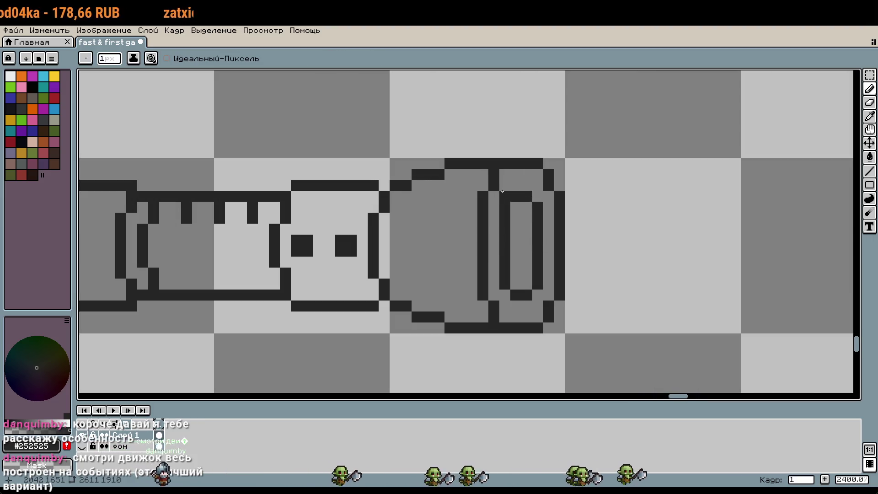
# Shift the two-pixel column two pixels left into the cap ring, then trim the inner oval's bottom row and right bar.
pyautogui.press('m')
pyautogui.moveTo(498, 169)
pyautogui.mouseDown()
pyautogui.moveTo(480, 318)
pyautogui.moveTo(466, 318)
pyautogui.mouseUp()
pyautogui.click(505, 360)
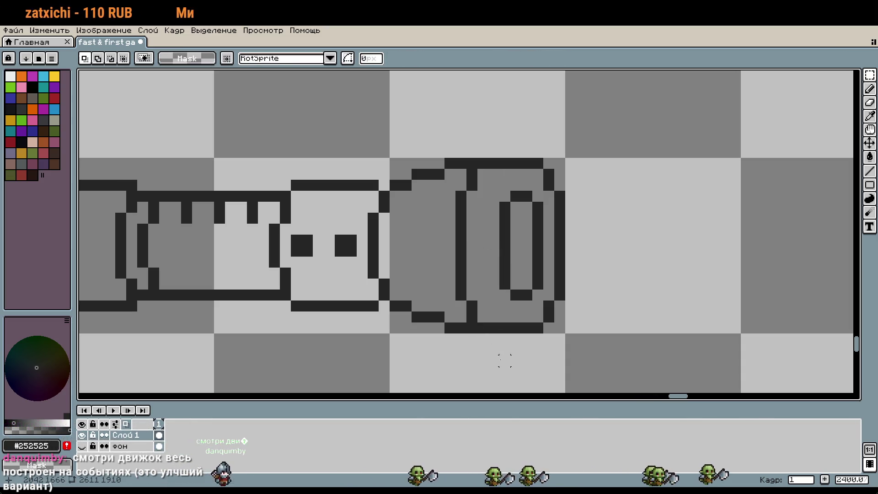
pyautogui.press('b')
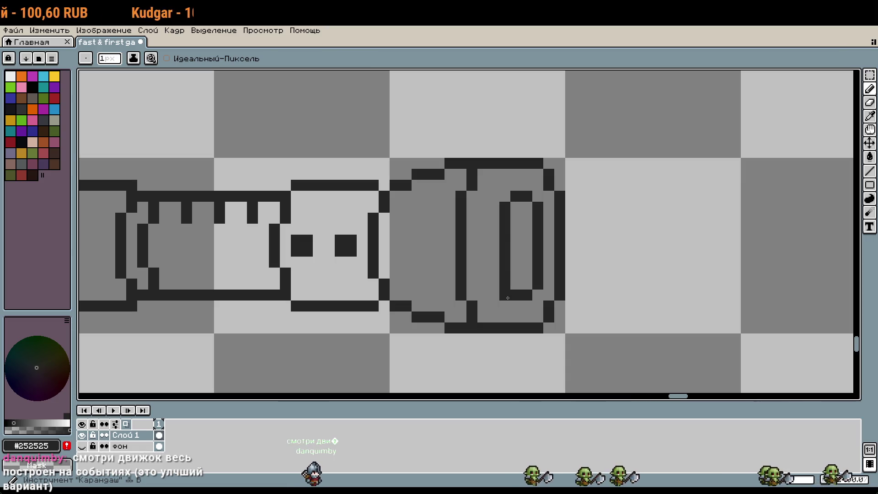
pyautogui.moveTo(507, 298); pyautogui.dragTo(530, 295)
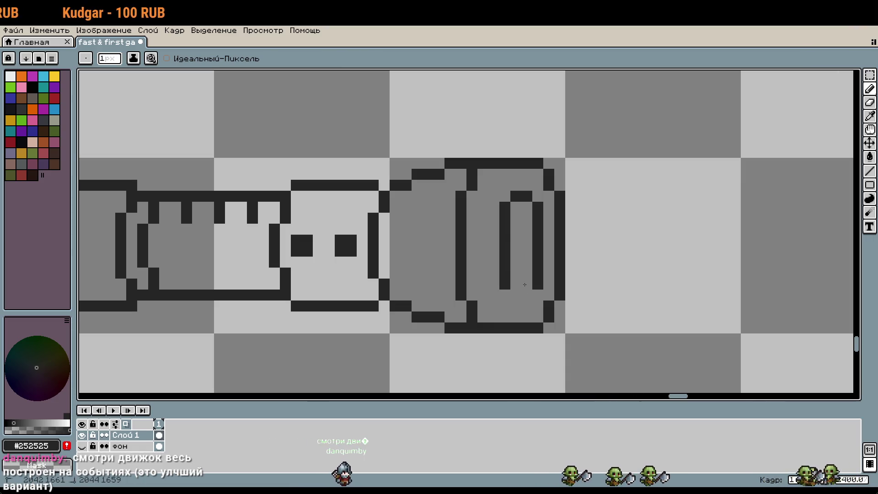
pyautogui.moveTo(538, 238); pyautogui.dragTo(537, 251)
pyautogui.click(540, 248)
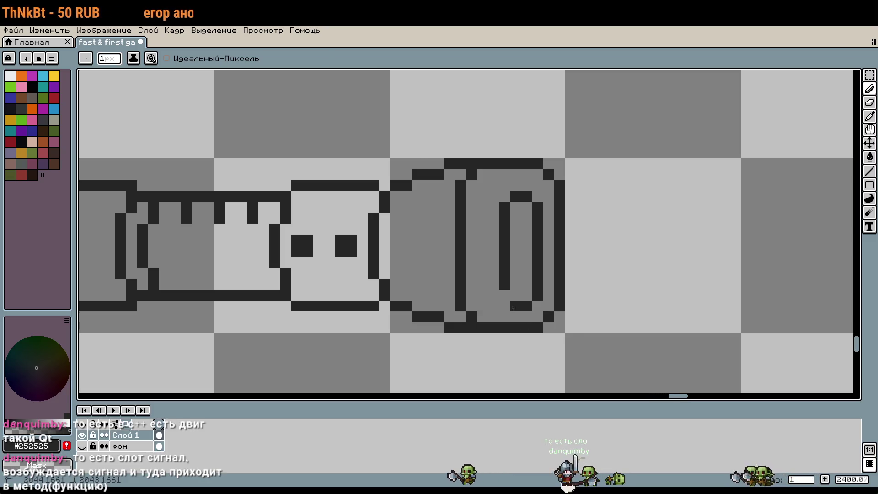
# Add a top row over the cap's inner mark, drop the stray pixel, and close it into a ring.
pyautogui.click(484, 295)
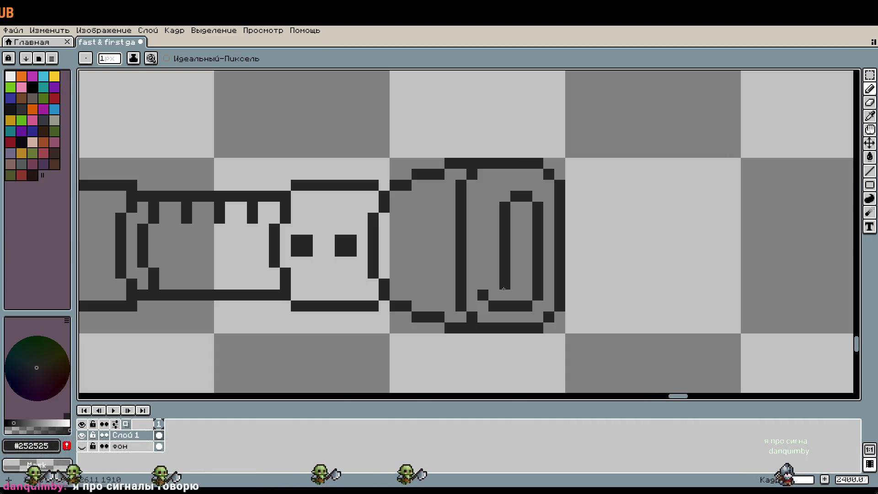
pyautogui.moveTo(527, 185); pyautogui.dragTo(487, 188)
pyautogui.hotkey('ctrl', 'z')
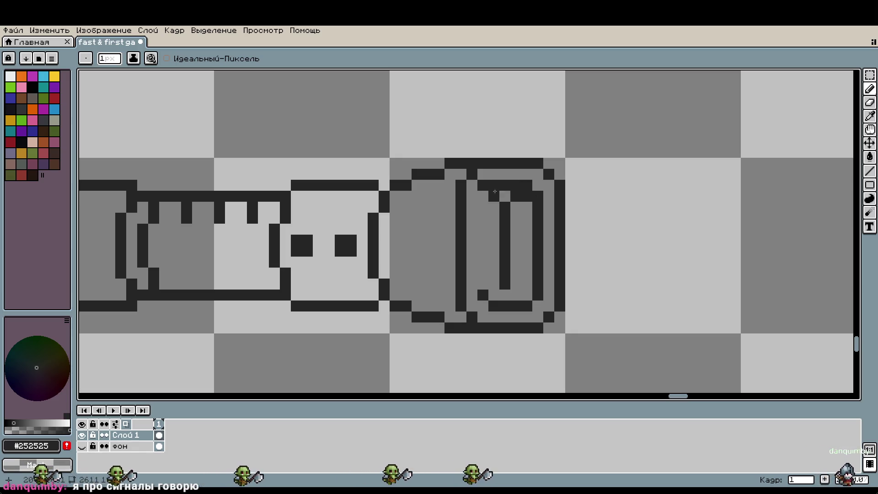
pyautogui.moveTo(505, 204)
pyautogui.mouseDown()
pyautogui.moveTo(504, 289)
pyautogui.moveTo(497, 220)
pyautogui.mouseUp()
pyautogui.scroll(-3, 578, 299)
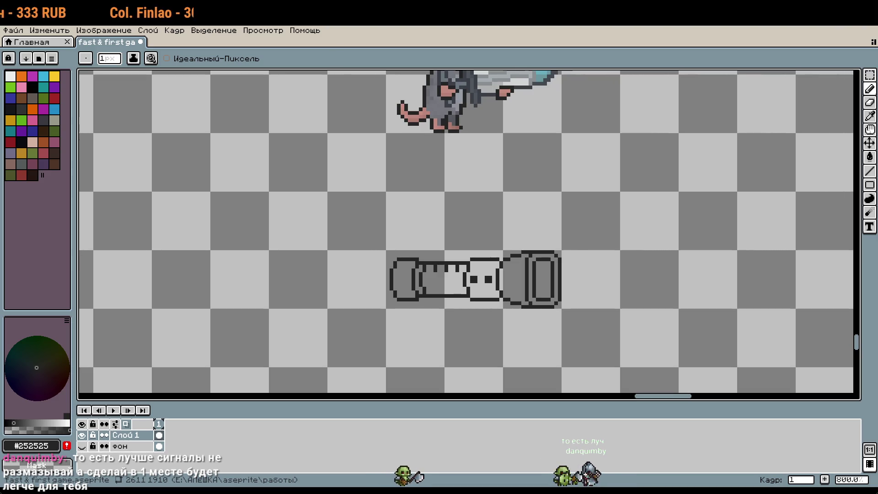
# Look across the syringe and save the sprite as fast & first game.aseprite.
pyautogui.scroll(5, 554, 300)
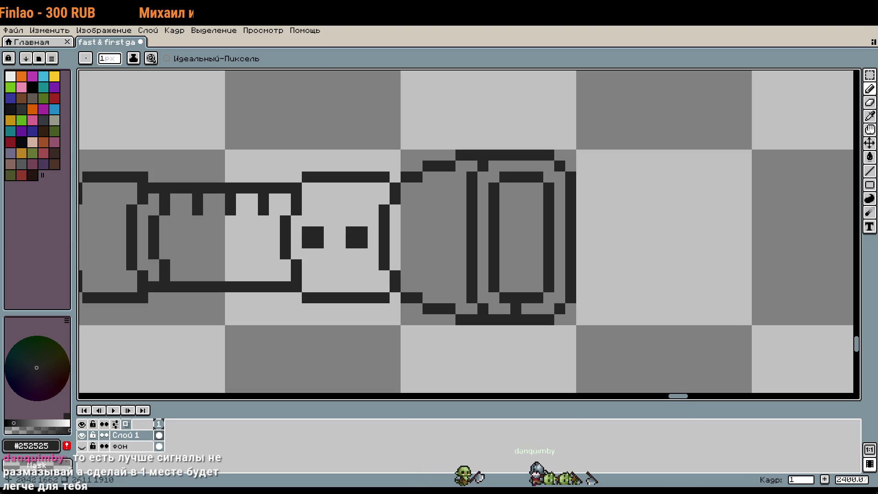
pyautogui.press('m')
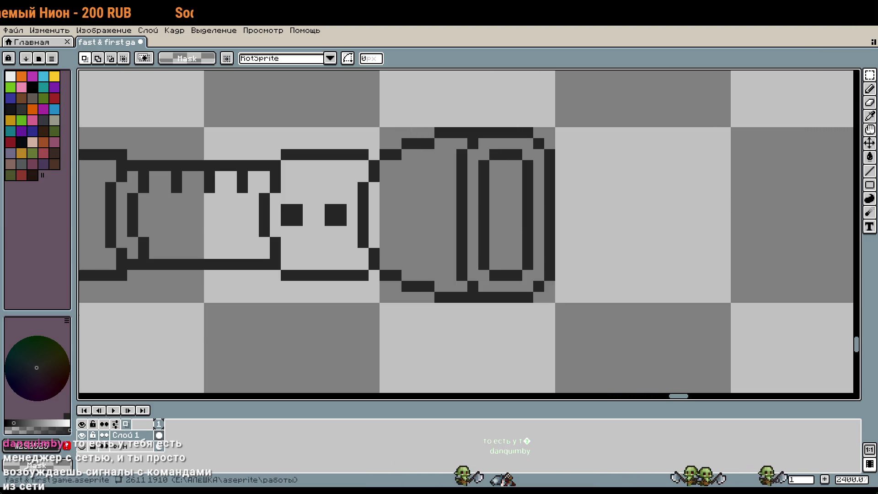
pyautogui.scroll(3, 516, 166)
pyautogui.scroll(-3, 525, 193)
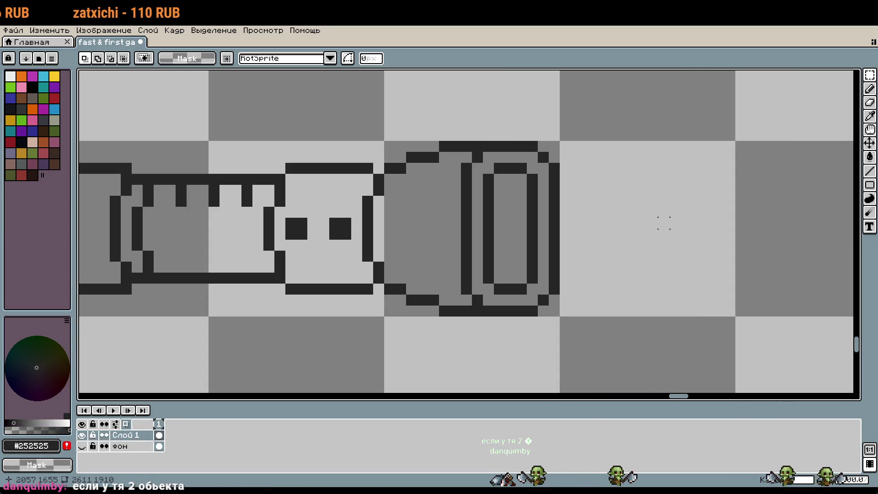
pyautogui.moveTo(664, 201); pyautogui.dragTo(630, 199)
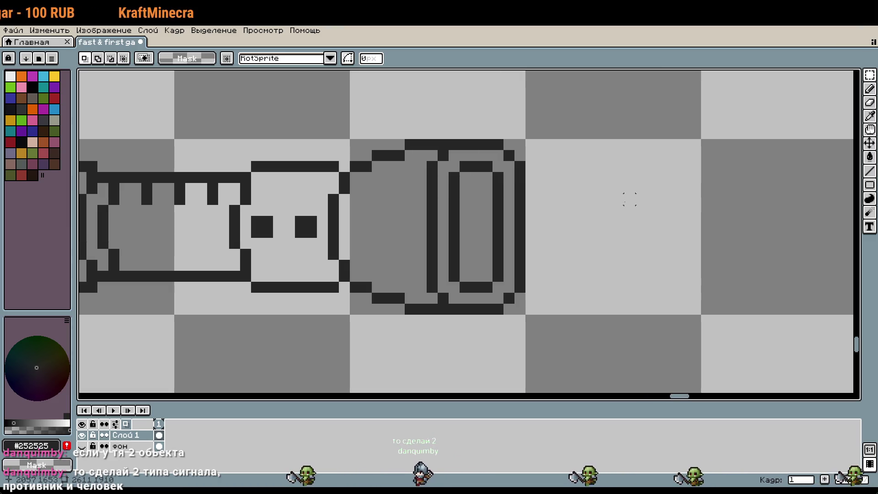
pyautogui.hotkey('ctrl', 's')
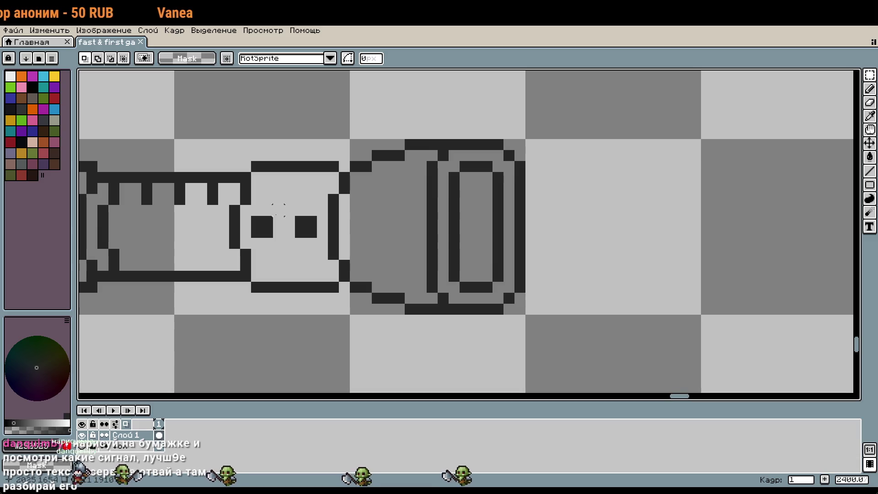
# Add three pixels above the two middle-section dots and merge them into one plus-shaped cross.
pyautogui.press('b')
pyautogui.scroll(3, 281, 210)
pyautogui.moveTo(286, 208)
pyautogui.mouseDown()
pyautogui.moveTo(324, 214)
pyautogui.moveTo(352, 241)
pyautogui.mouseUp()
pyautogui.moveTo(309, 273)
pyautogui.mouseDown()
pyautogui.moveTo(245, 263)
pyautogui.moveTo(242, 230)
pyautogui.mouseUp()
pyautogui.moveTo(298, 251); pyautogui.dragTo(287, 230)
pyautogui.scroll(-1, 346, 282)
pyautogui.click(462, 302)
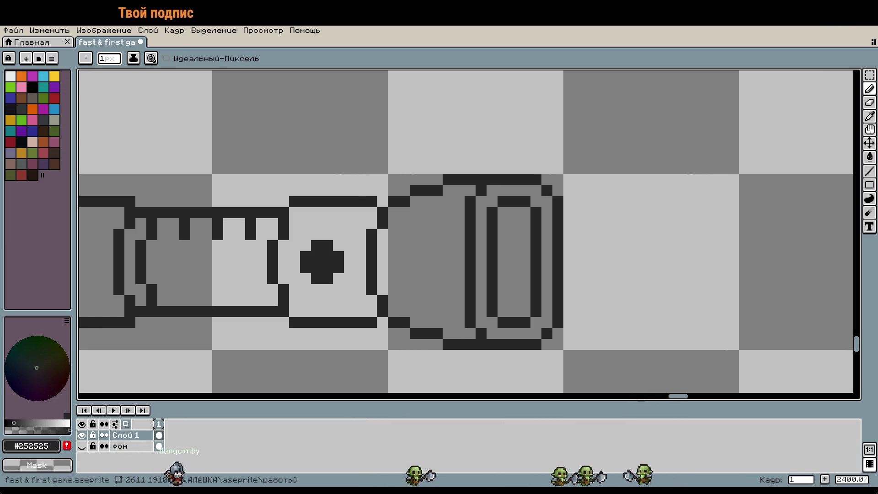
pyautogui.scroll(-3, 614, 285)
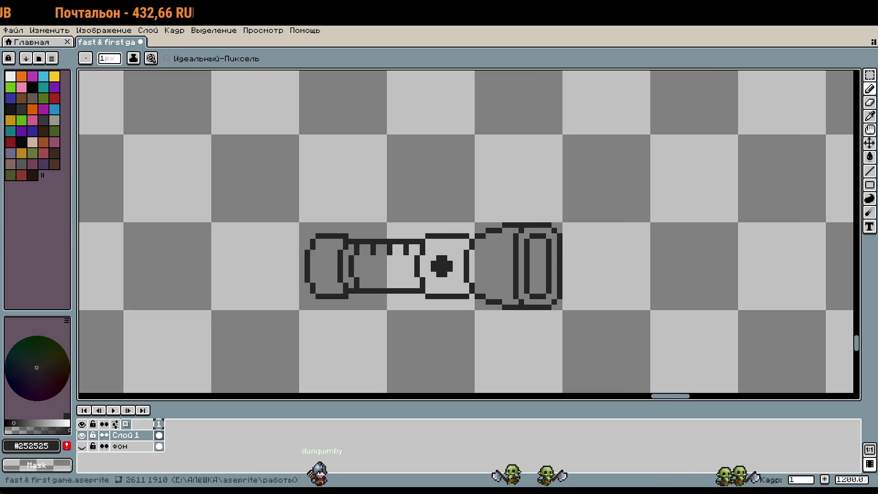
pyautogui.moveTo(662, 184); pyautogui.dragTo(641, 194)
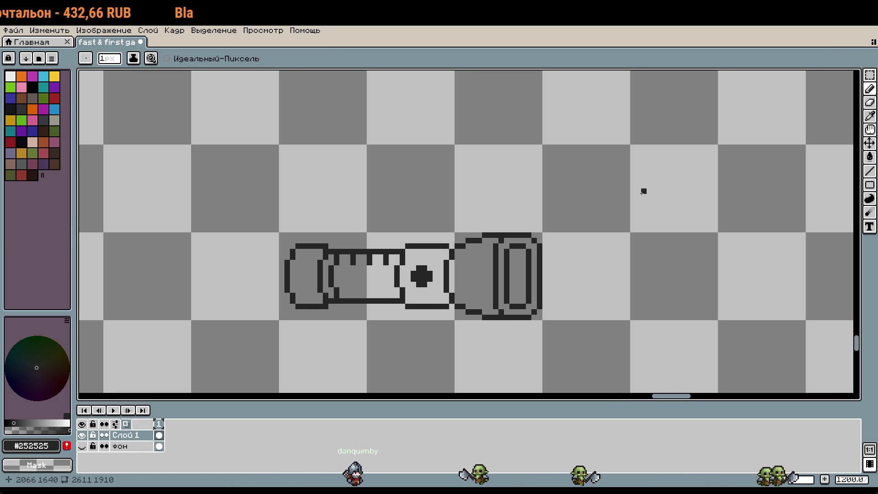
pyautogui.scroll(3, 440, 267)
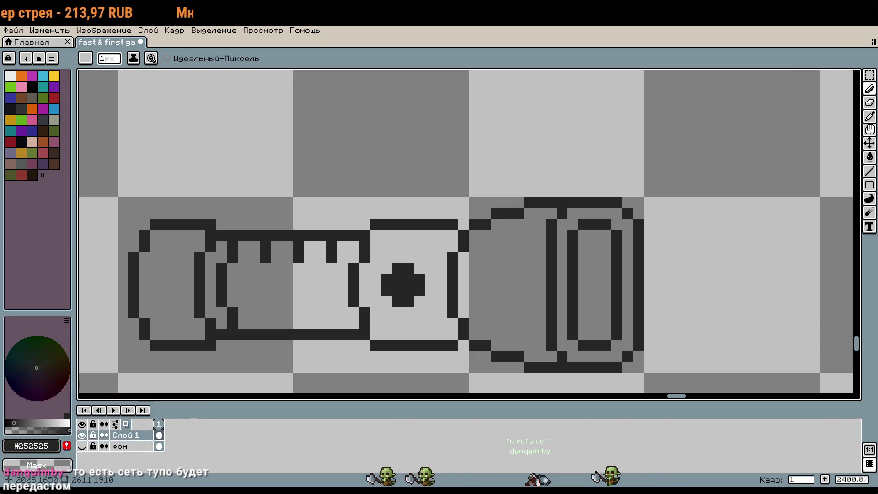
pyautogui.moveTo(416, 297); pyautogui.dragTo(537, 234)
pyautogui.scroll(-2, 479, 245)
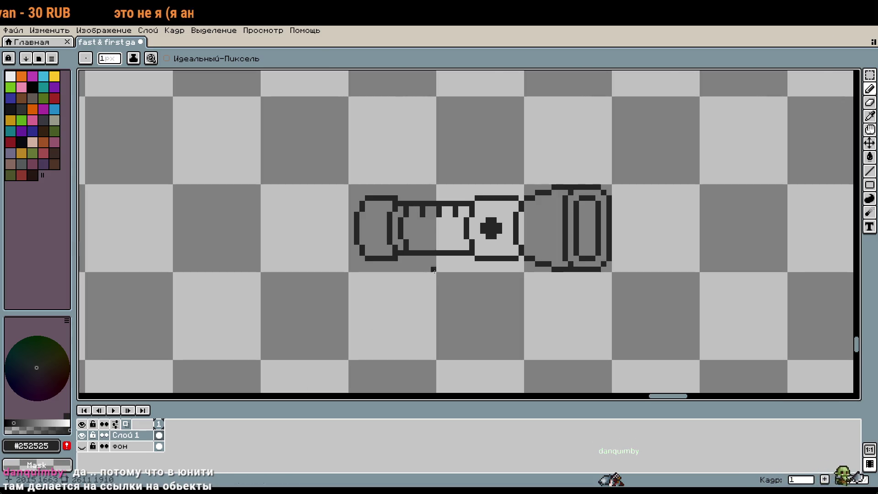
# Erase the doubled row along the barrel's top outline and the extra row under the left bottom edge.
pyautogui.scroll(4, 400, 198)
pyautogui.moveTo(259, 193); pyautogui.dragTo(357, 200)
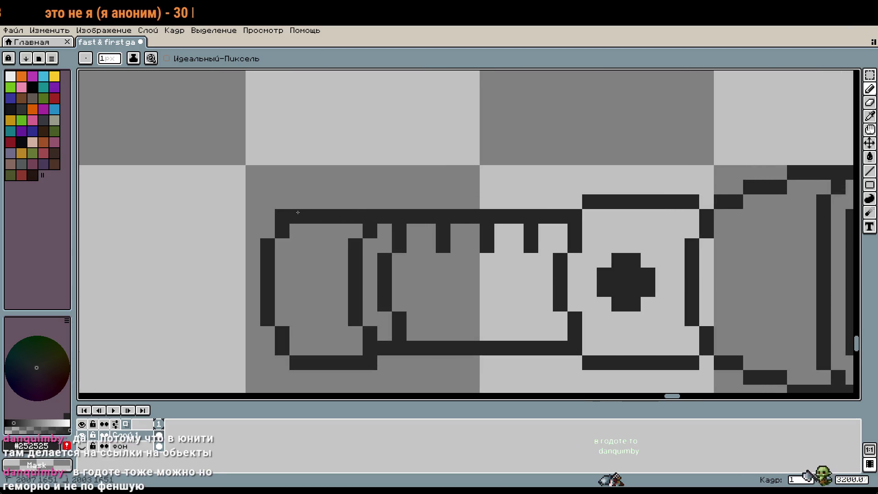
pyautogui.moveTo(305, 362); pyautogui.dragTo(371, 362)
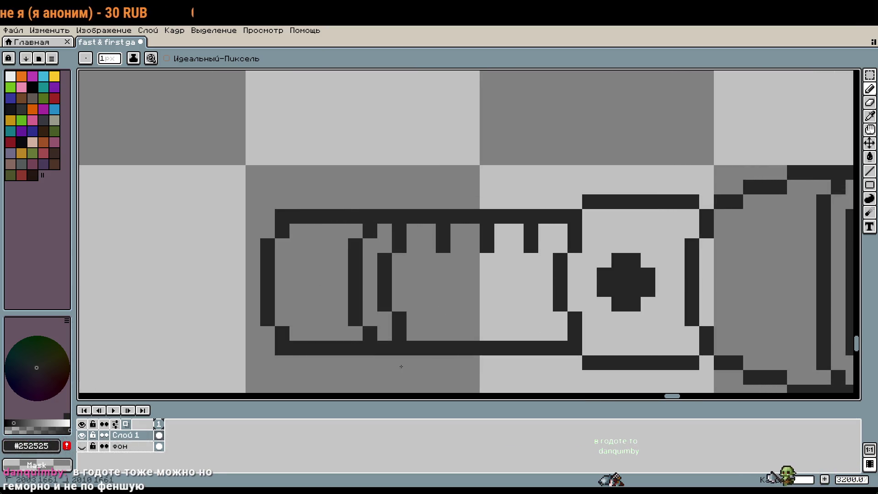
pyautogui.scroll(-3, 455, 382)
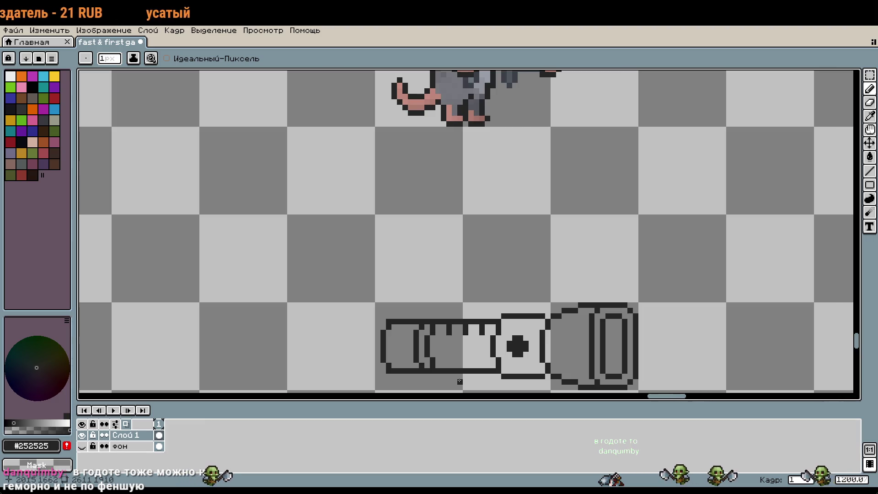
# Move the middle section's top edge one pixel lower to meet the barrel's top line, and start raising its bottom edge.
pyautogui.scroll(4, 516, 357)
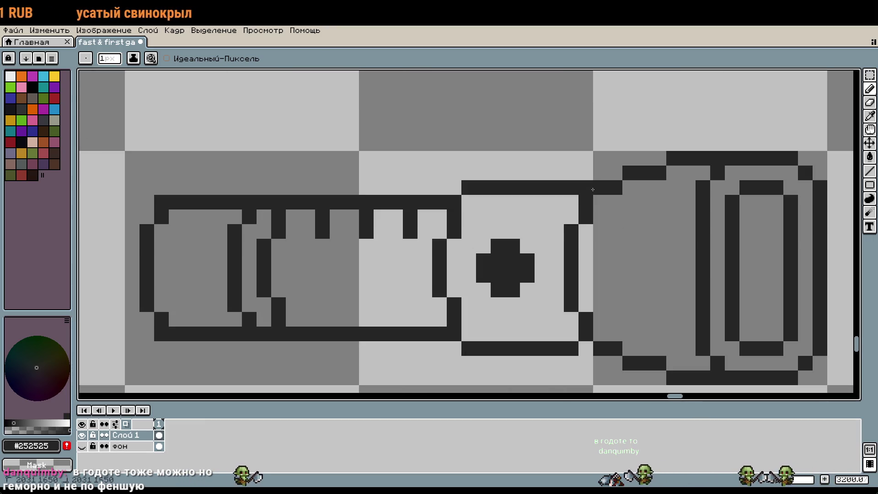
pyautogui.scroll(-4, 589, 343)
pyautogui.press('w')
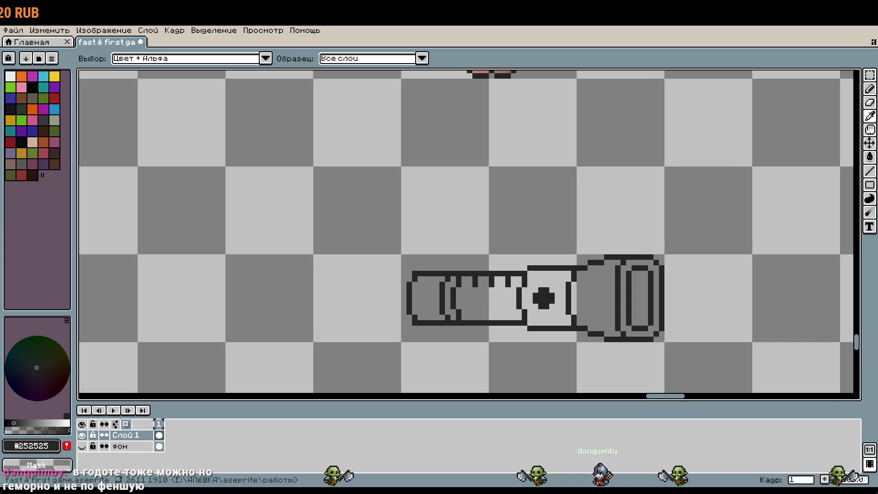
pyautogui.press('b')
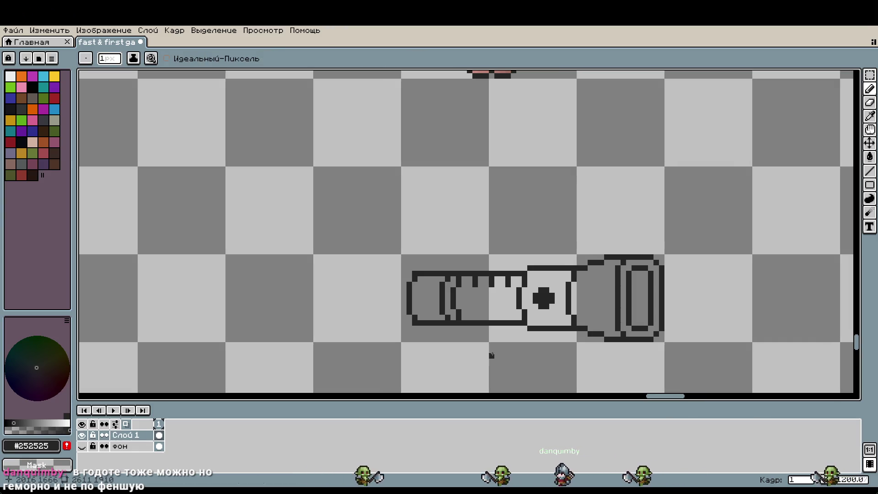
pyautogui.scroll(2, 486, 334)
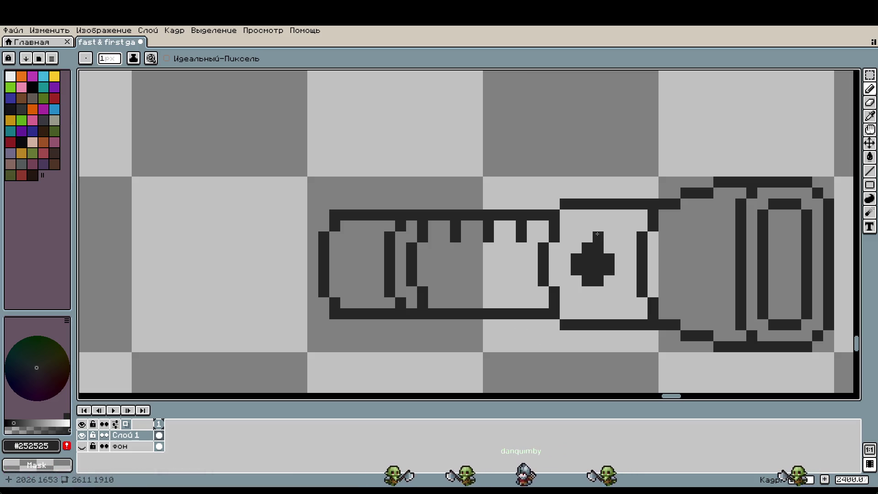
pyautogui.press('w')
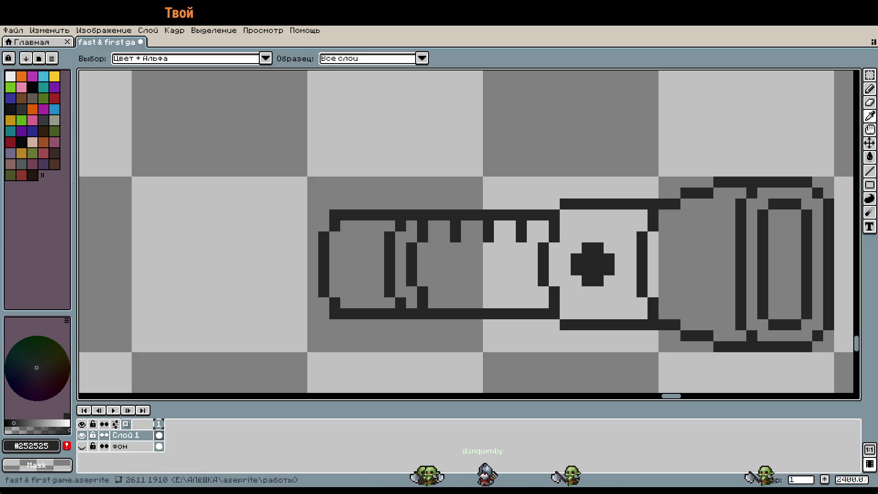
pyautogui.press('b')
pyautogui.click(596, 203)
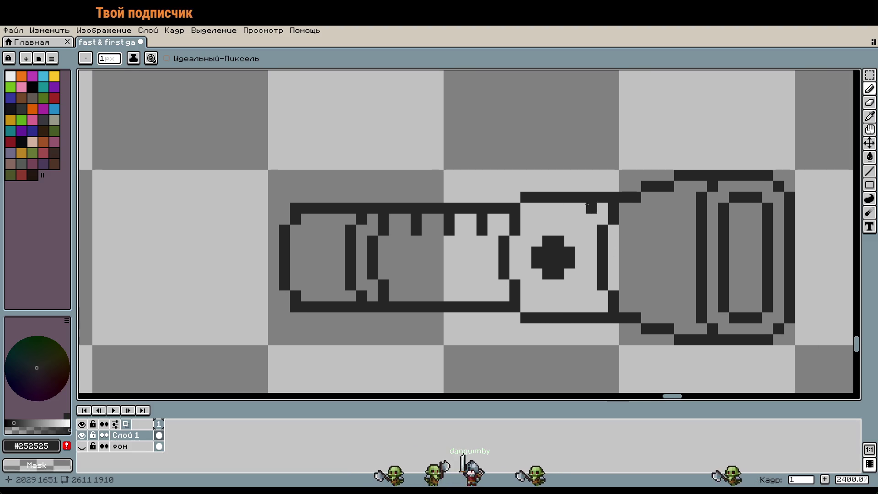
pyautogui.moveTo(596, 204)
pyautogui.mouseDown()
pyautogui.moveTo(526, 208)
pyautogui.moveTo(599, 197)
pyautogui.mouseUp()
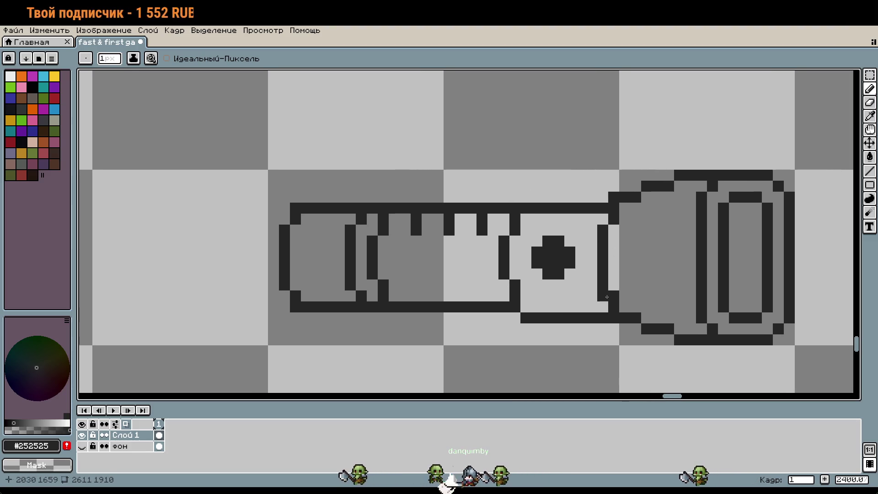
pyautogui.moveTo(606, 309)
pyautogui.mouseDown()
pyautogui.moveTo(530, 306)
pyautogui.moveTo(597, 318)
pyautogui.mouseUp()
# Zoom out and back in to check the straight-sided barrel outline.
pyautogui.scroll(-1, 563, 330)
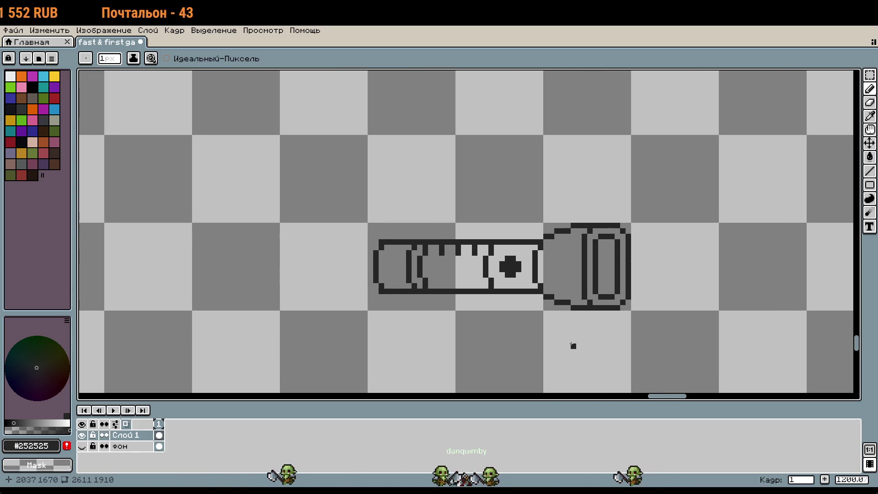
pyautogui.scroll(1, 496, 315)
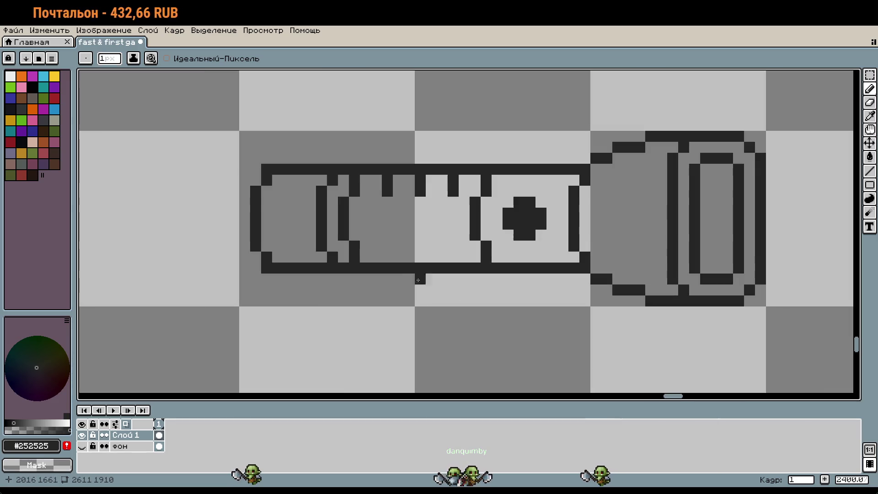
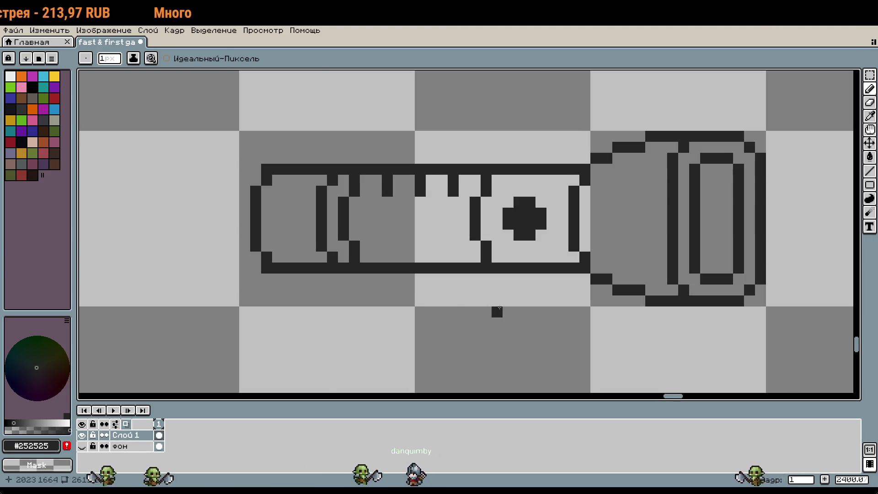
# Erase the head's top row and its double oval ring with an enlarged eraser.
pyautogui.scroll(-4, 496, 309)
pyautogui.scroll(3, 550, 284)
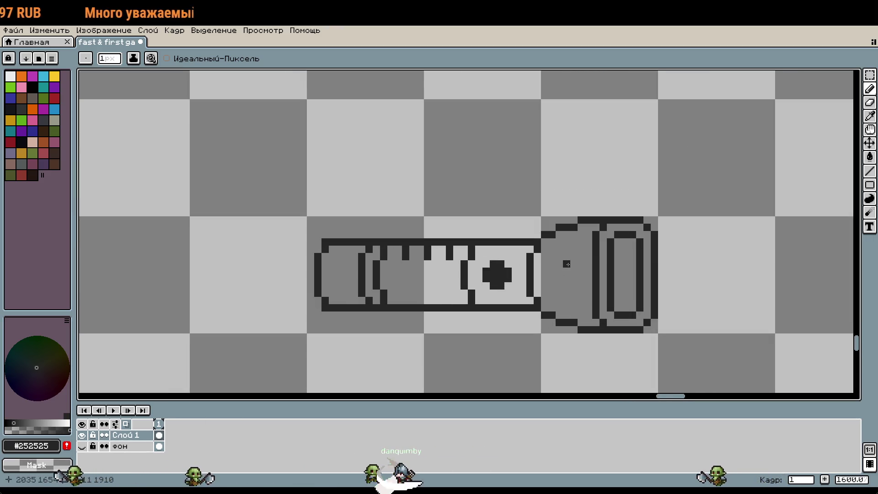
pyautogui.press('m')
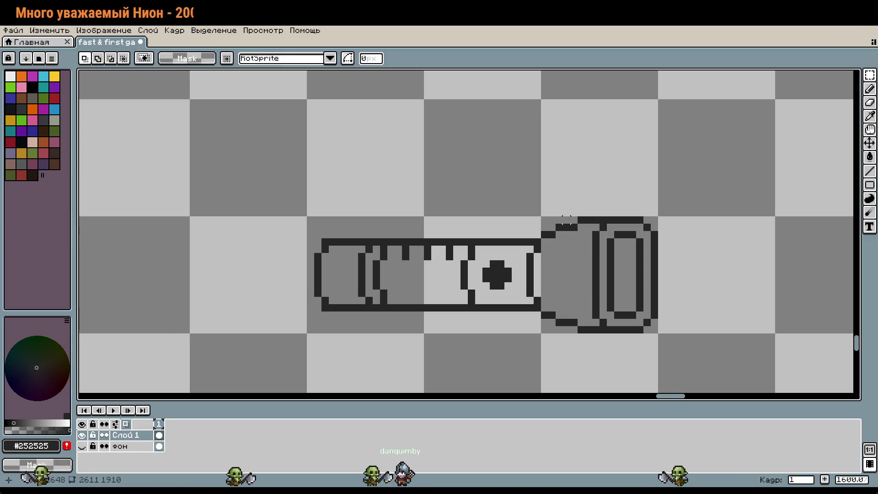
pyautogui.press('e')
pyautogui.moveTo(579, 220); pyautogui.dragTo(642, 219)
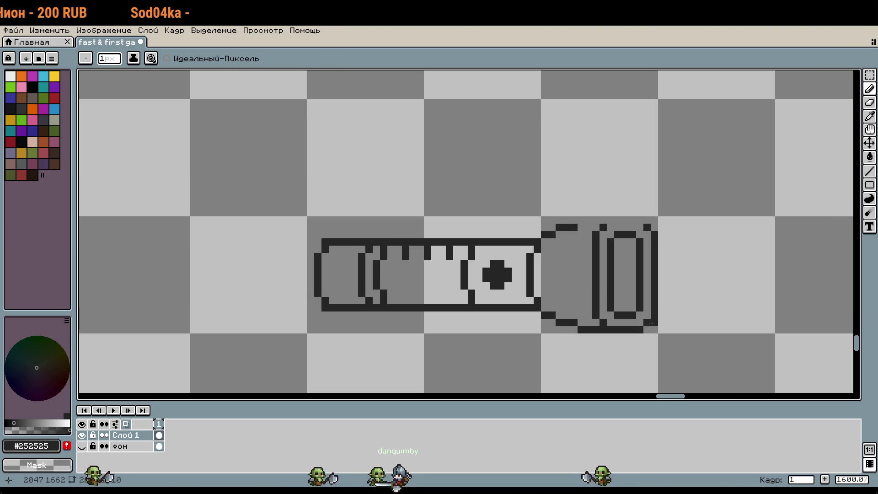
pyautogui.press('v')
pyautogui.moveTo(668, 274); pyautogui.dragTo(638, 282)
pyautogui.press('b')
pyautogui.click(640, 326)
pyautogui.hotkey('ctrl', 'z')
pyautogui.hotkey('ctrl', 'z')
pyautogui.hotkey('ctrl', 'z')
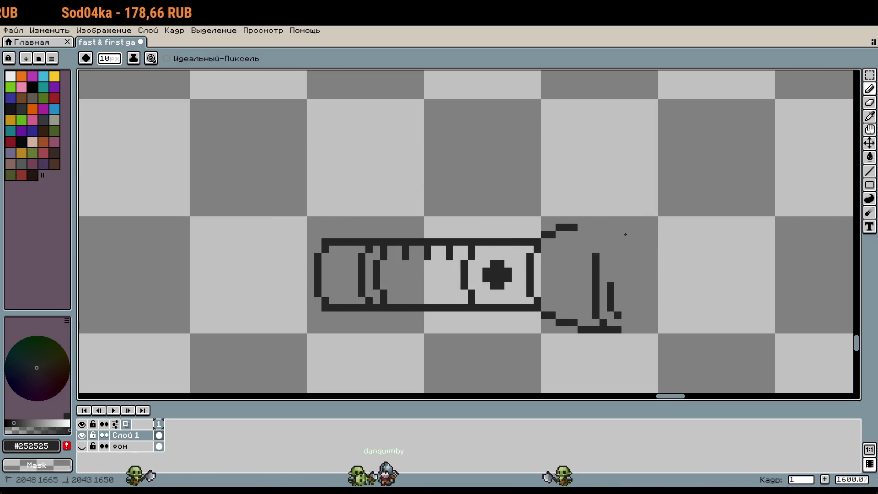
pyautogui.click(590, 253)
# With a 1px pencil, add flare pixels at the tube's top and bottom corners and a short lower flare line.
pyautogui.press('p')
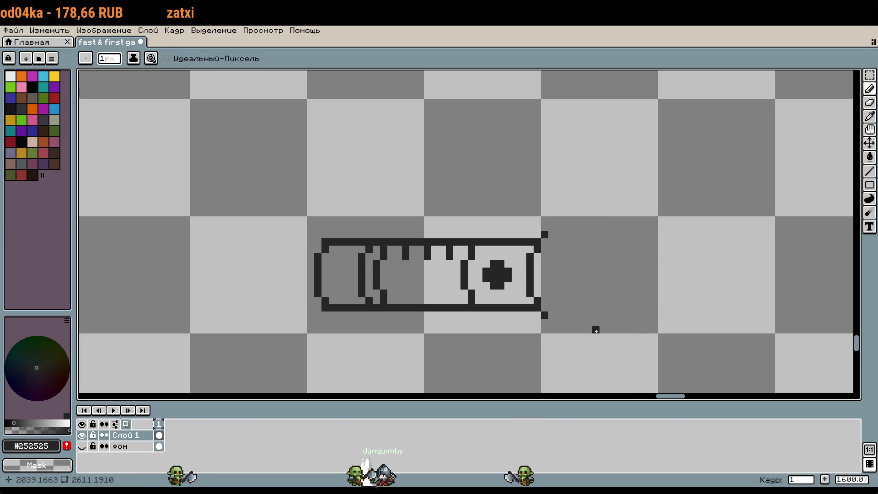
pyautogui.scroll(3, 552, 257)
pyautogui.click(557, 225)
pyautogui.scroll(-3, 593, 224)
pyautogui.click(516, 352)
pyautogui.click(494, 352)
pyautogui.moveTo(509, 353)
pyautogui.mouseDown()
pyautogui.moveTo(475, 285)
pyautogui.moveTo(523, 302)
pyautogui.mouseUp()
pyautogui.scroll(-3, 523, 302)
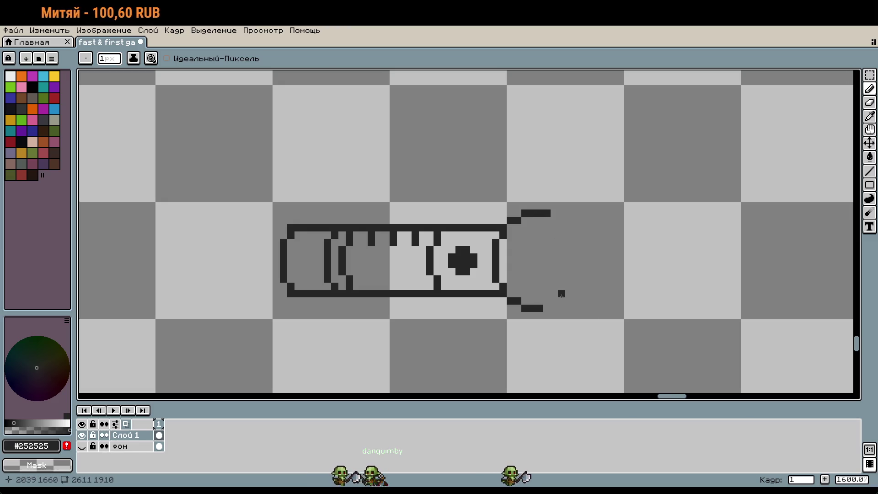
pyautogui.scroll(-1, 591, 316)
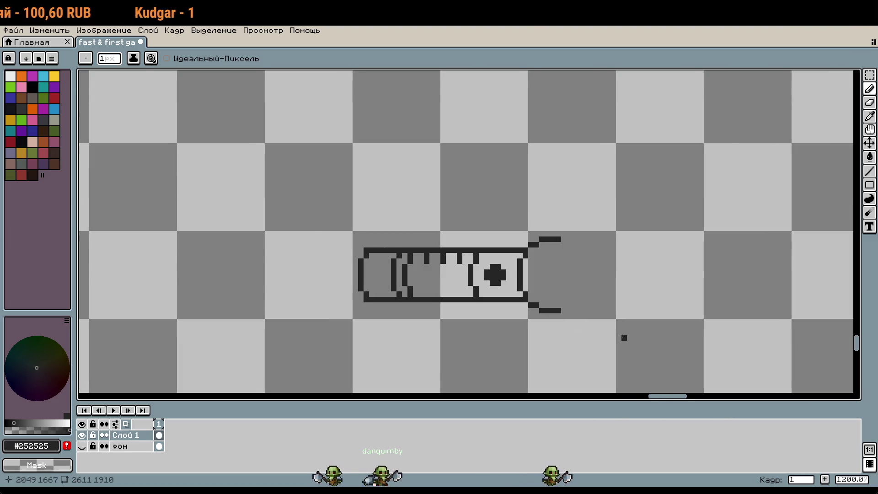
pyautogui.scroll(-1, 624, 338)
pyautogui.hotkey('alt', 'Tab')
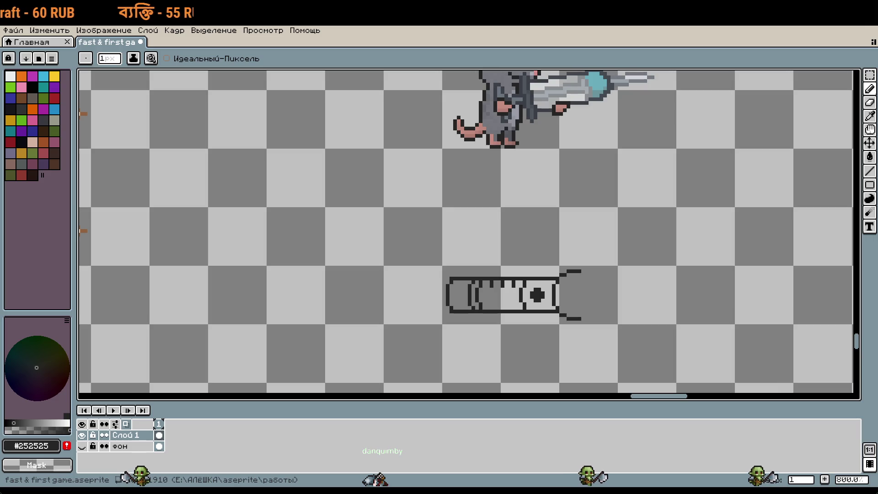
# Select the tube's top-left edge strip and nudge it down one pixel.
pyautogui.scroll(3, 594, 338)
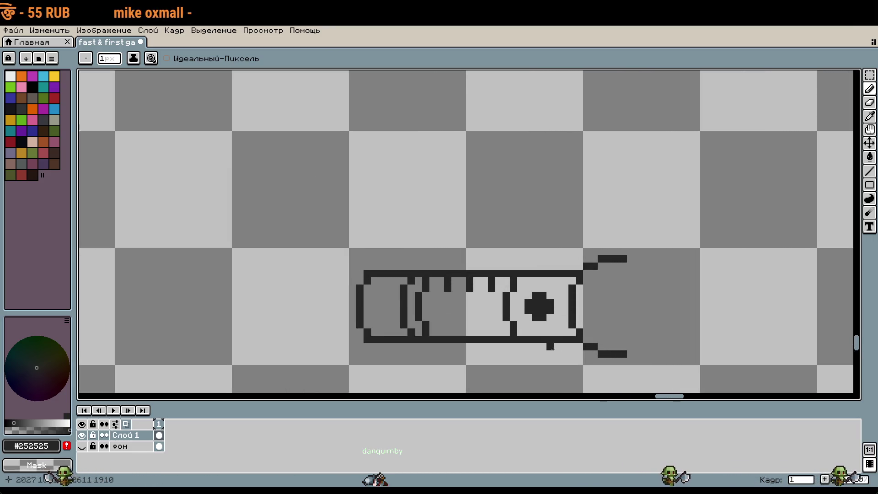
pyautogui.press('m')
pyautogui.moveTo(570, 339); pyautogui.dragTo(363, 334)
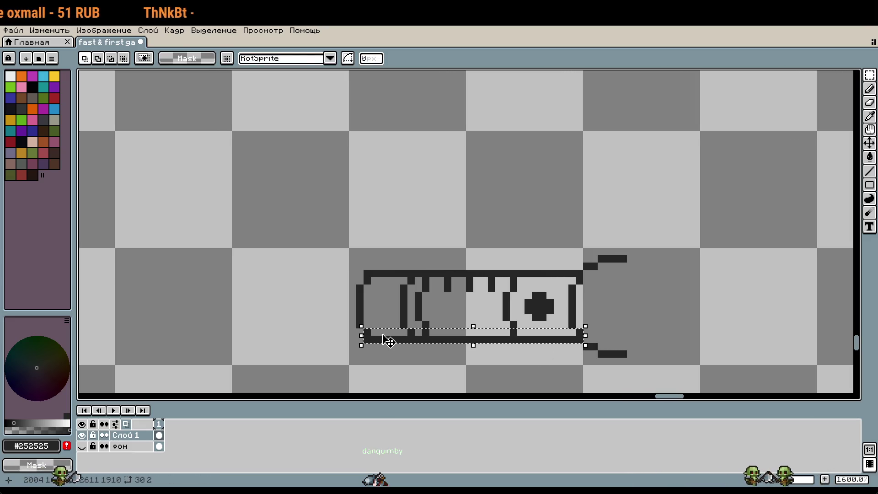
pyautogui.hotkey('ctrl', 'd')
pyautogui.scroll(1, 366, 334)
pyautogui.press('v')
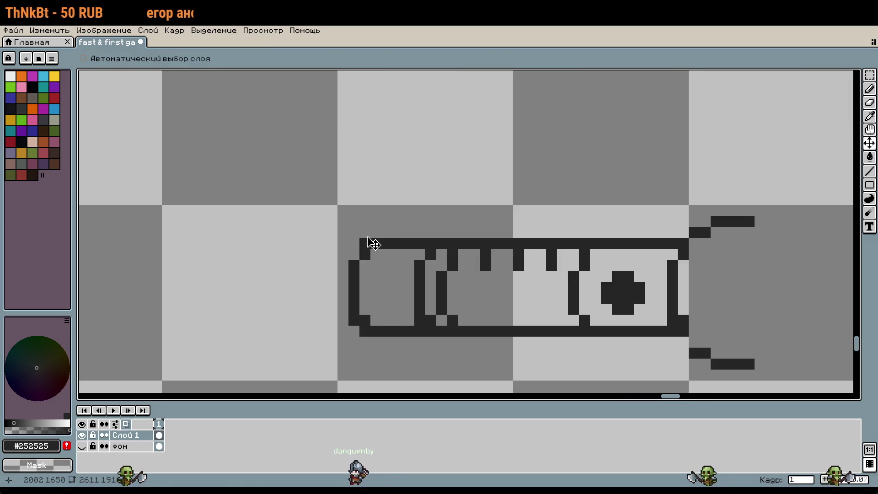
pyautogui.press('m')
pyautogui.moveTo(361, 242)
pyautogui.mouseDown()
pyautogui.moveTo(683, 261)
pyautogui.moveTo(681, 277)
pyautogui.mouseUp()
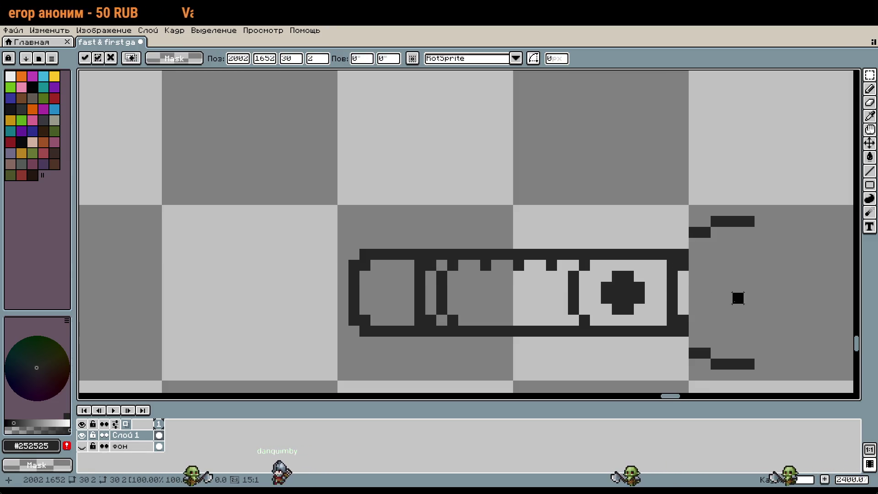
pyautogui.hotkey('ctrl', 'd')
pyautogui.press('b')
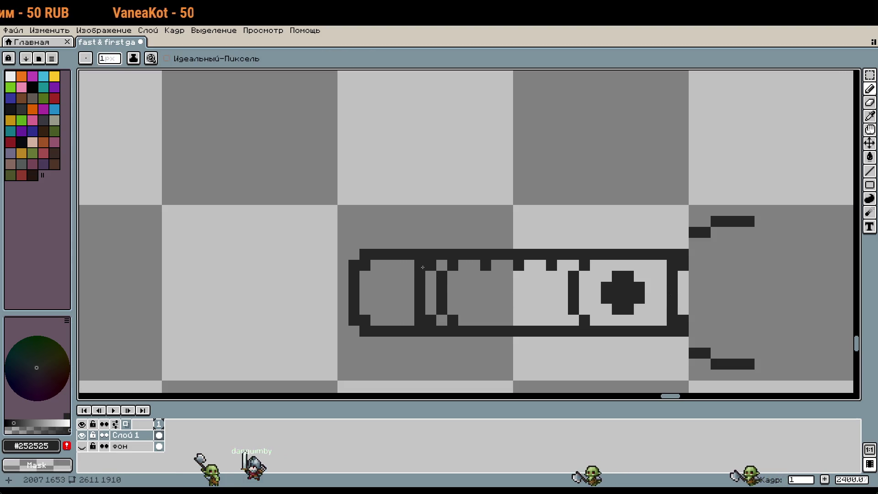
# Delete the tube's inner segment lines inside a rectangular selection.
pyautogui.press('m')
pyautogui.moveTo(428, 261)
pyautogui.mouseDown()
pyautogui.moveTo(565, 304)
pyautogui.moveTo(568, 336)
pyautogui.moveTo(590, 324)
pyautogui.moveTo(416, 267)
pyautogui.mouseUp()
pyautogui.hotkey('ctrl', 'd')
pyautogui.press('Delete')
pyautogui.hotkey('ctrl', 'z')
pyautogui.press('Delete')
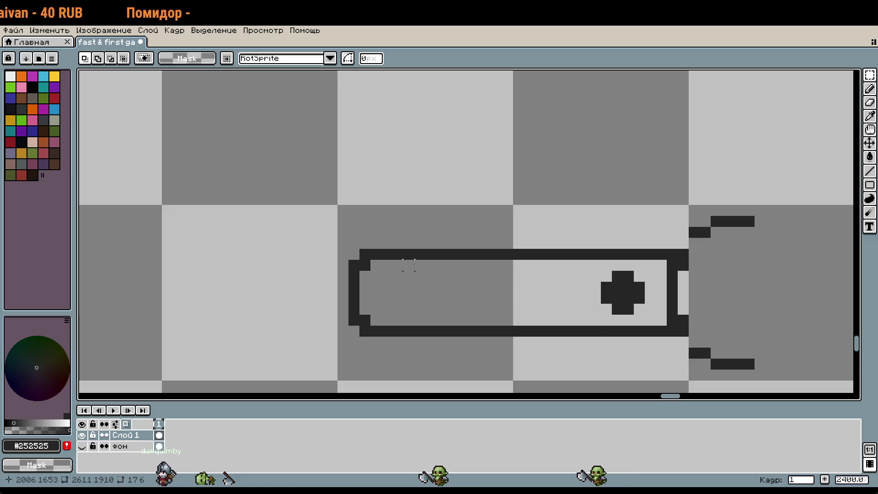
pyautogui.press('b')
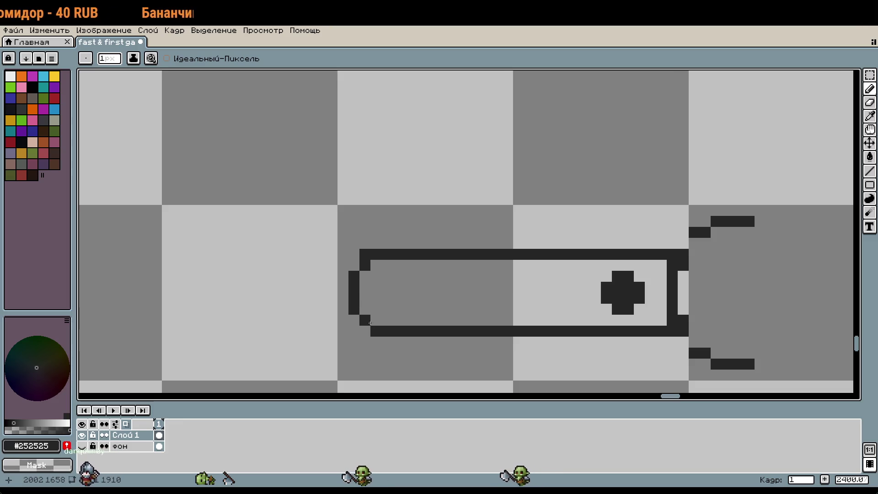
# Reshape the tube's left end pixel by pixel and add a pixel above the bottom edge.
pyautogui.scroll(-3, 448, 366)
pyautogui.scroll(3, 358, 247)
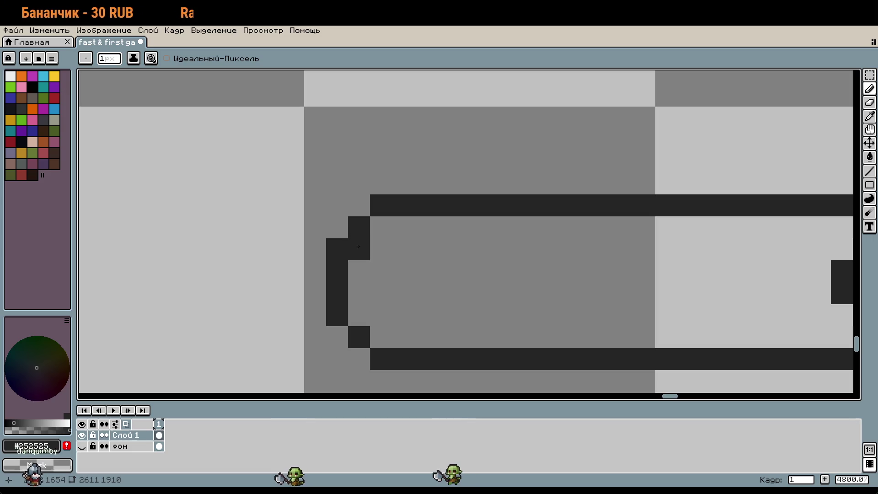
pyautogui.moveTo(358, 247); pyautogui.dragTo(359, 324)
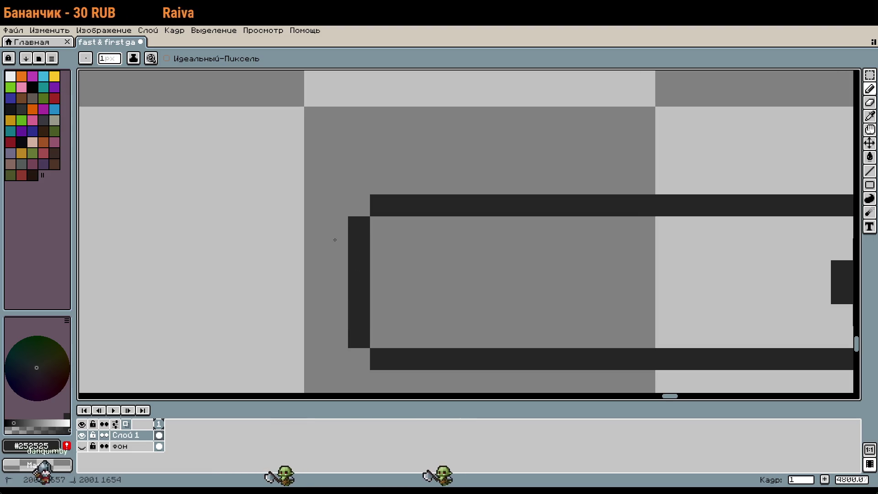
pyautogui.scroll(-2, 423, 286)
pyautogui.hotkey('ctrl', 'z')
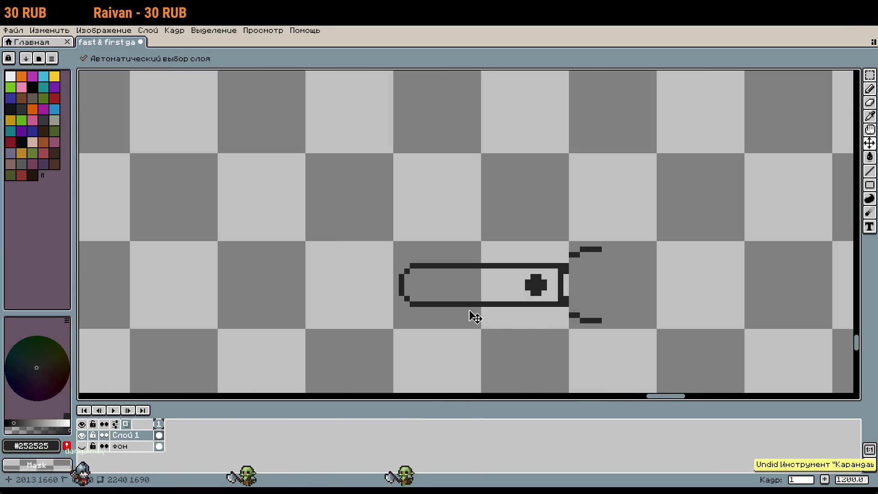
pyautogui.scroll(3, 422, 279)
pyautogui.rightClick(382, 283)
pyautogui.click(376, 316)
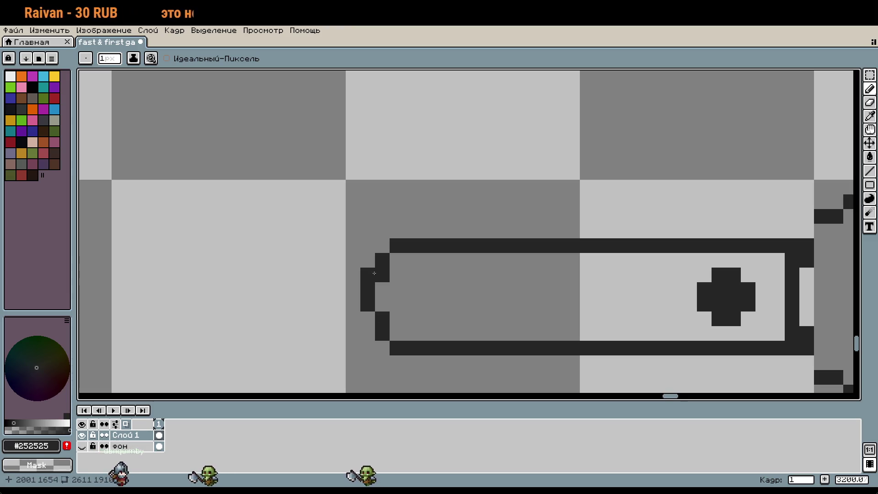
pyautogui.scroll(-4, 373, 273)
pyautogui.hotkey('ctrl', 'z')
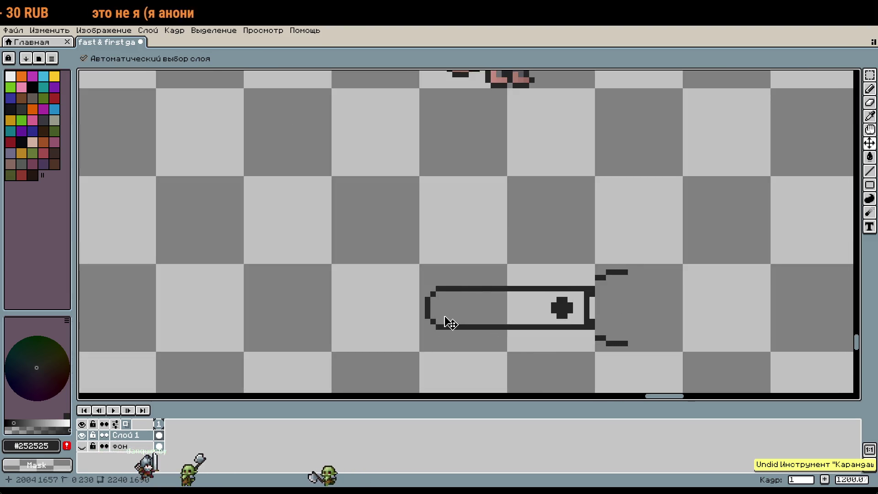
pyautogui.scroll(1, 450, 320)
pyautogui.click(448, 294)
pyautogui.scroll(2, 448, 294)
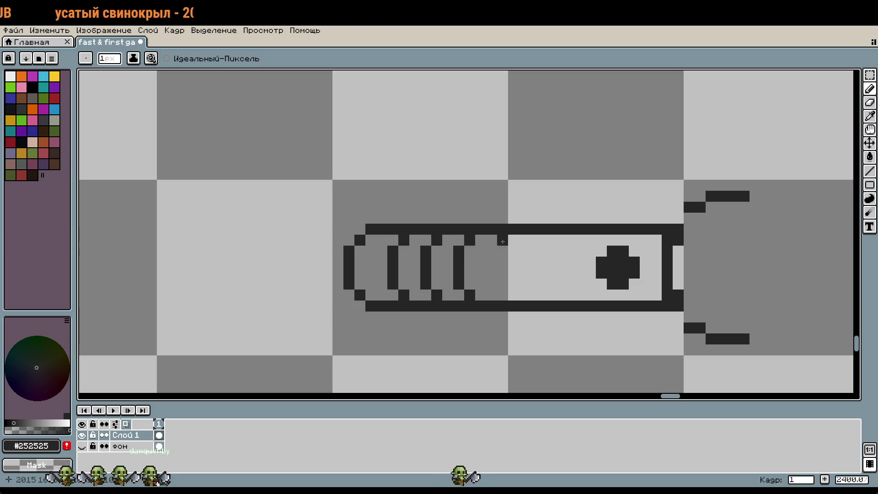
# Draw another ring divider across the tube and clear the inner line near its right end.
pyautogui.moveTo(540, 288)
pyautogui.mouseDown()
pyautogui.moveTo(525, 281)
pyautogui.moveTo(484, 288)
pyautogui.mouseUp()
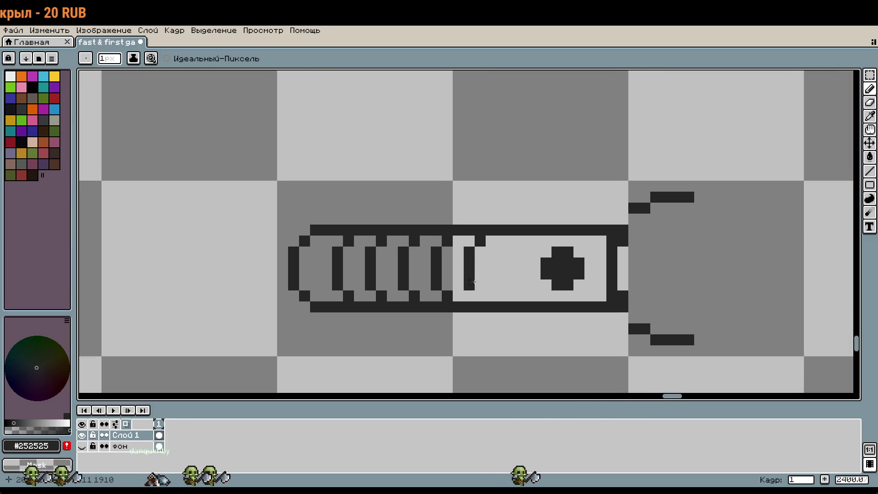
pyautogui.moveTo(514, 243); pyautogui.dragTo(505, 260)
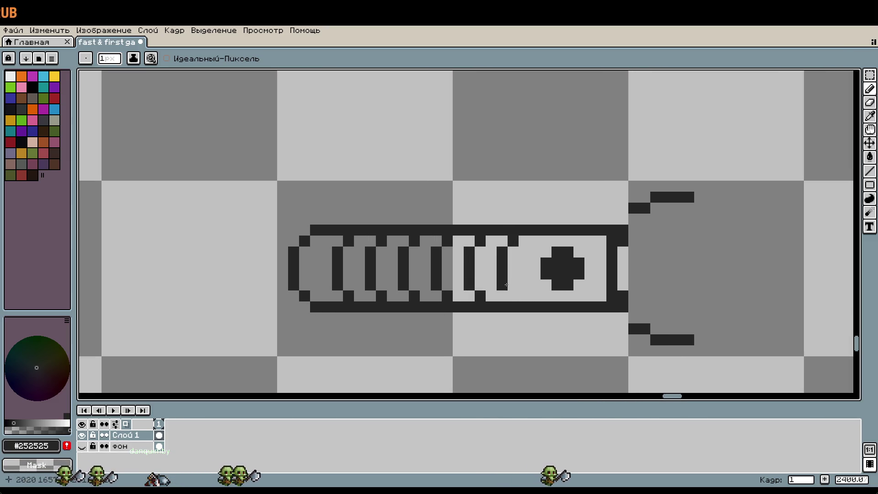
pyautogui.scroll(-1, 571, 291)
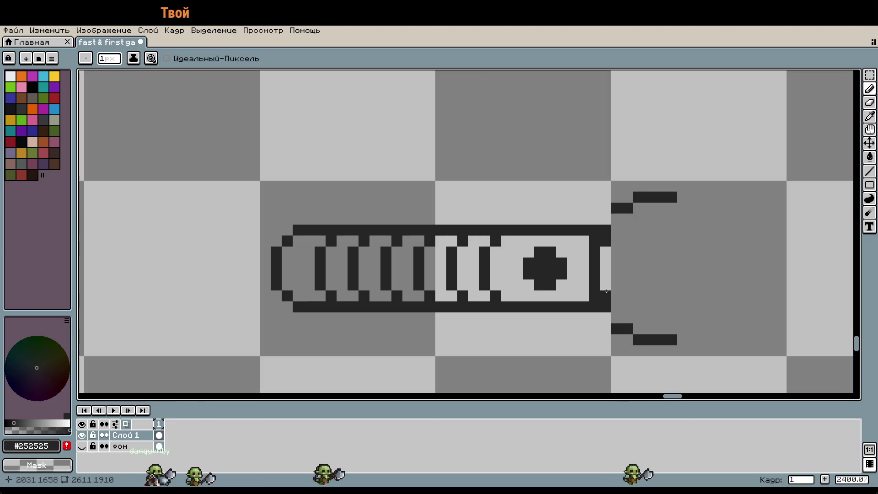
pyautogui.scroll(1, 569, 288)
pyautogui.moveTo(595, 249); pyautogui.dragTo(594, 288)
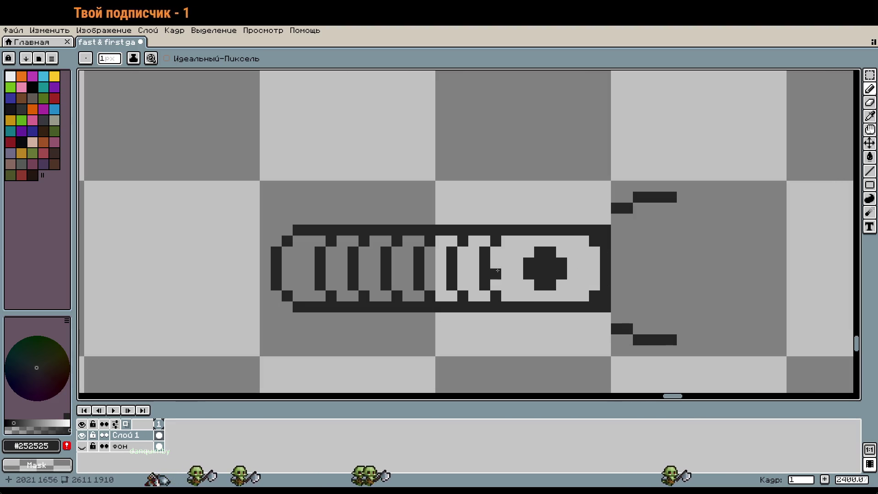
# Redraw the upper and lower flare blocks at the open end as stepped rows.
pyautogui.scroll(-2, 618, 315)
pyautogui.scroll(1, 558, 278)
pyautogui.moveTo(558, 217); pyautogui.dragTo(601, 204)
pyautogui.click(553, 229)
pyautogui.click(559, 328)
pyautogui.moveTo(558, 340)
pyautogui.mouseDown()
pyautogui.moveTo(624, 350)
pyautogui.moveTo(608, 340)
pyautogui.mouseUp()
pyautogui.click(575, 339)
pyautogui.moveTo(575, 230); pyautogui.dragTo(608, 218)
pyautogui.click(584, 219)
pyautogui.rightClick(586, 230)
pyautogui.rightClick(575, 230)
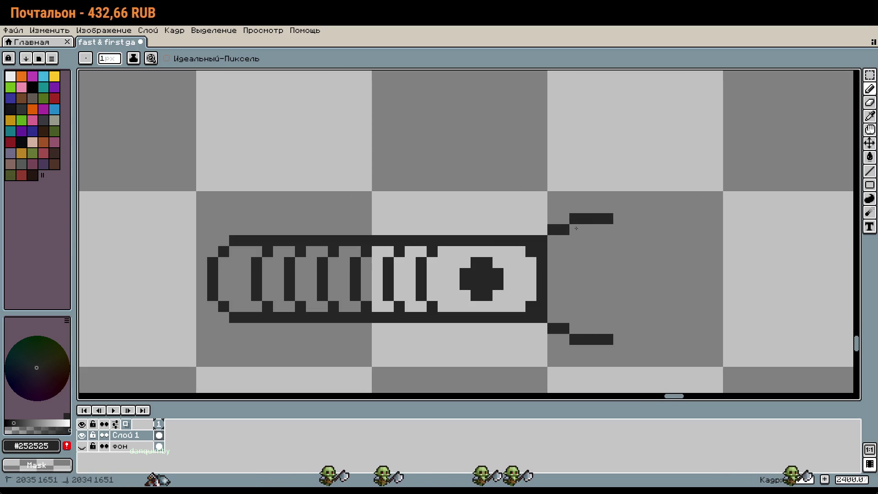
pyautogui.click(608, 274)
pyautogui.hotkey('ctrl', 'z')
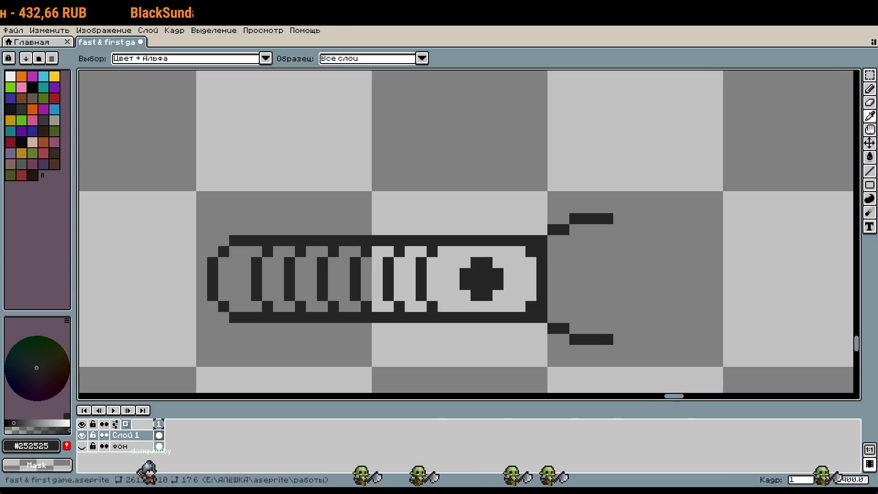
# Build the ring's top and bottom edge blocks at the flared tip, trimming stray pixels.
pyautogui.click(619, 218)
pyautogui.hotkey('ctrl', 'z')
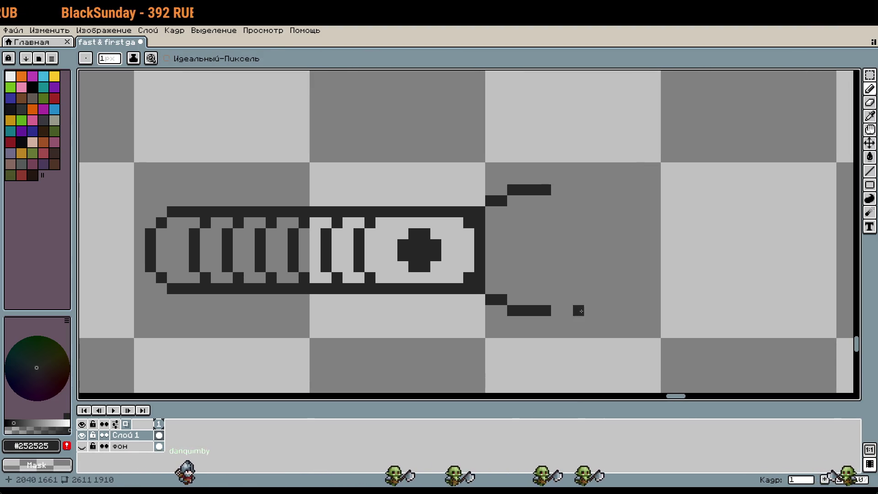
pyautogui.moveTo(600, 321); pyautogui.dragTo(589, 322)
pyautogui.click(589, 178)
pyautogui.click(597, 183)
pyautogui.click(578, 178)
pyautogui.click(611, 178)
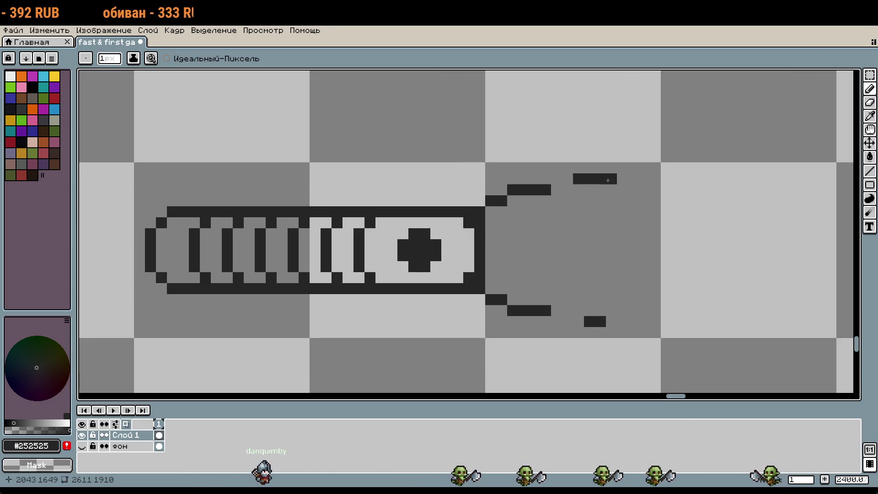
pyautogui.click(611, 322)
pyautogui.rightClick(578, 178)
pyautogui.click(579, 322)
pyautogui.click(567, 311)
pyautogui.rightClick(568, 310)
pyautogui.rightClick(578, 322)
pyautogui.click(622, 321)
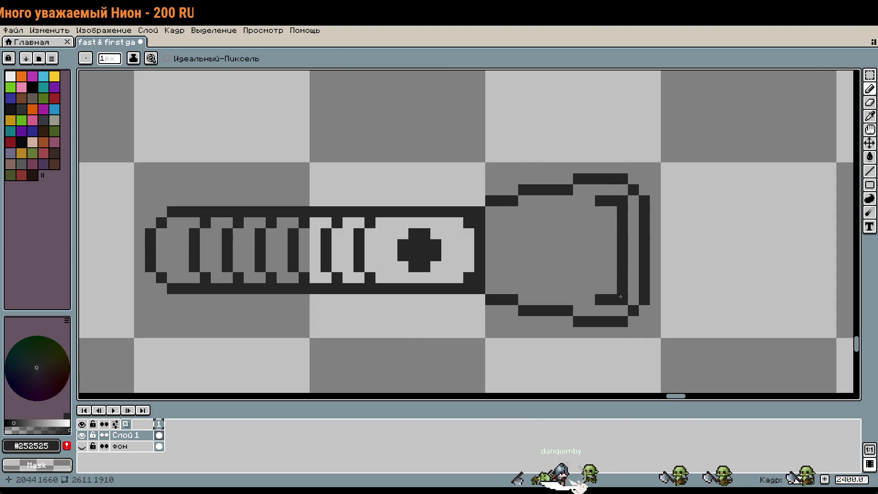
# Draw the oval ring's vertical right edge to close the tip outline.
pyautogui.moveTo(590, 212); pyautogui.dragTo(593, 288)
pyautogui.scroll(-1, 643, 303)
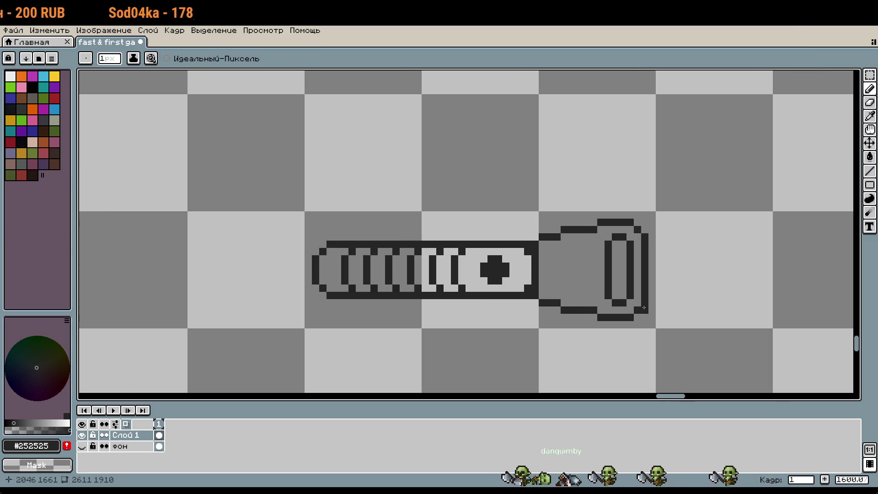
pyautogui.press('w')
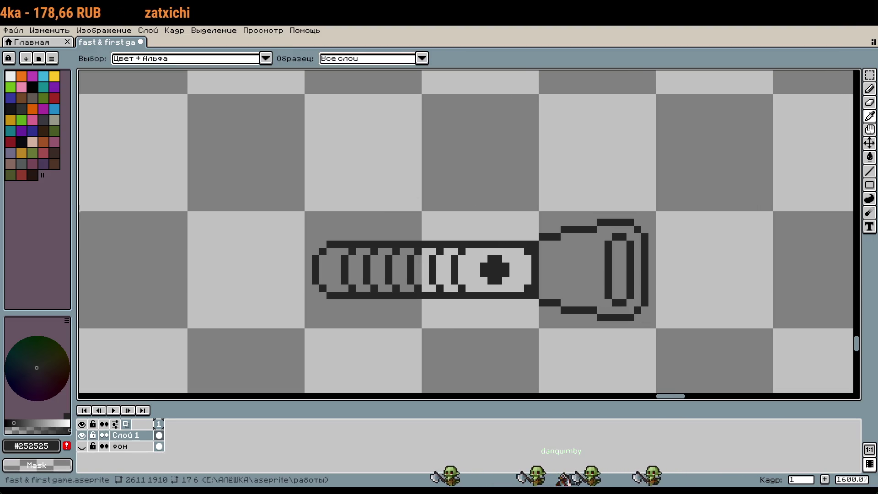
pyautogui.press('b')
pyautogui.scroll(5, 583, 141)
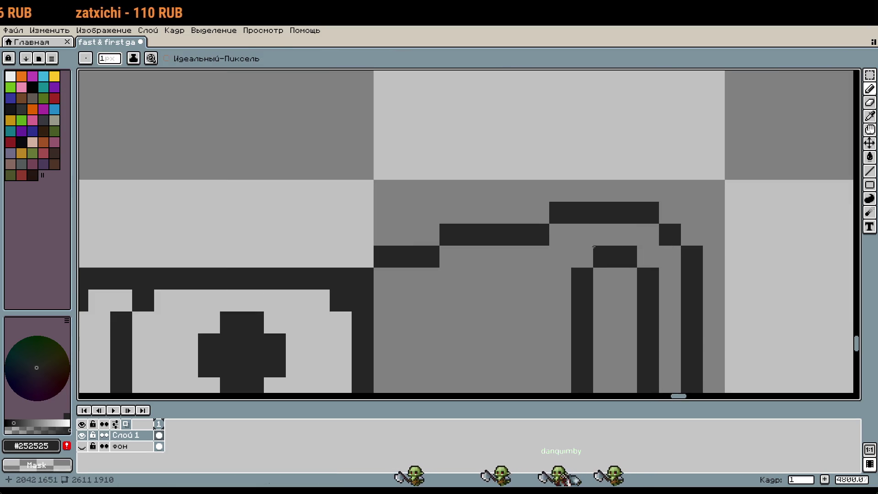
# Extend the flared end's bottom outline and redraw the ring's right side, undoing stray eyepiece strokes.
pyautogui.moveTo(583, 361)
pyautogui.mouseDown()
pyautogui.moveTo(583, 382)
pyautogui.moveTo(560, 331)
pyautogui.moveTo(560, 163)
pyautogui.mouseUp()
pyautogui.press('w')
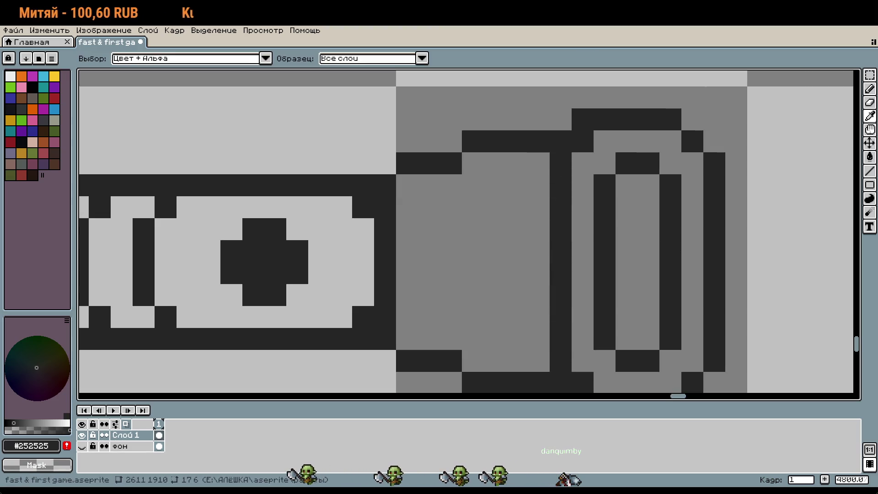
pyautogui.press('b')
pyautogui.moveTo(685, 257); pyautogui.dragTo(619, 240)
pyautogui.hotkey('ctrl', 'z')
pyautogui.hotkey('ctrl', 'z')
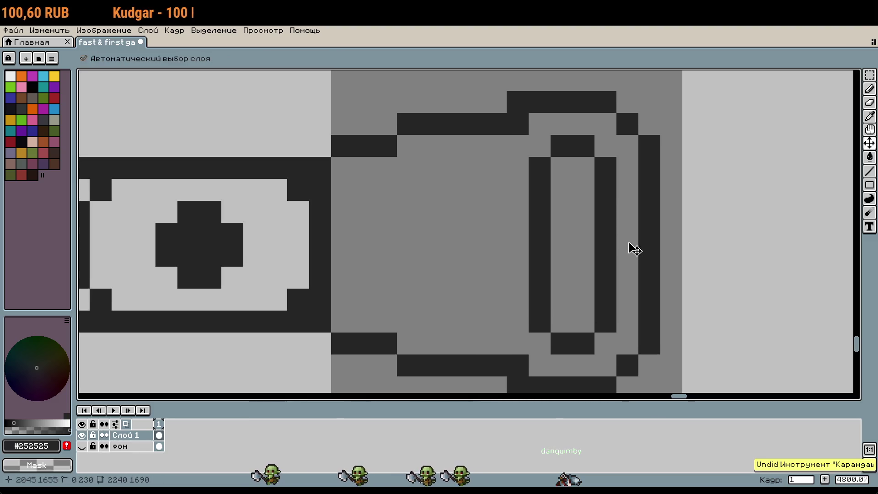
pyautogui.click(610, 347)
pyautogui.moveTo(610, 348)
pyautogui.mouseDown()
pyautogui.moveTo(605, 364)
pyautogui.moveTo(627, 344)
pyautogui.moveTo(626, 138)
pyautogui.moveTo(606, 124)
pyautogui.mouseUp()
pyautogui.click(540, 124)
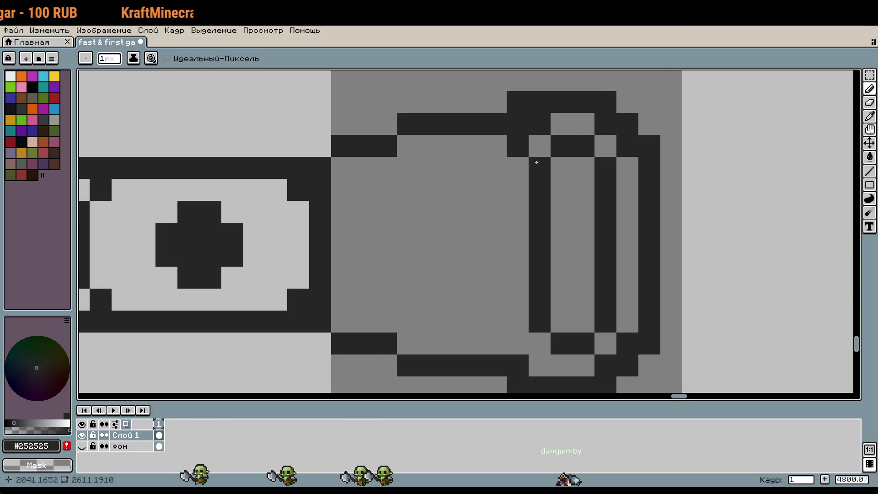
pyautogui.scroll(-1, 639, 246)
pyautogui.press('v')
pyautogui.hotkey('ctrl', 'z')
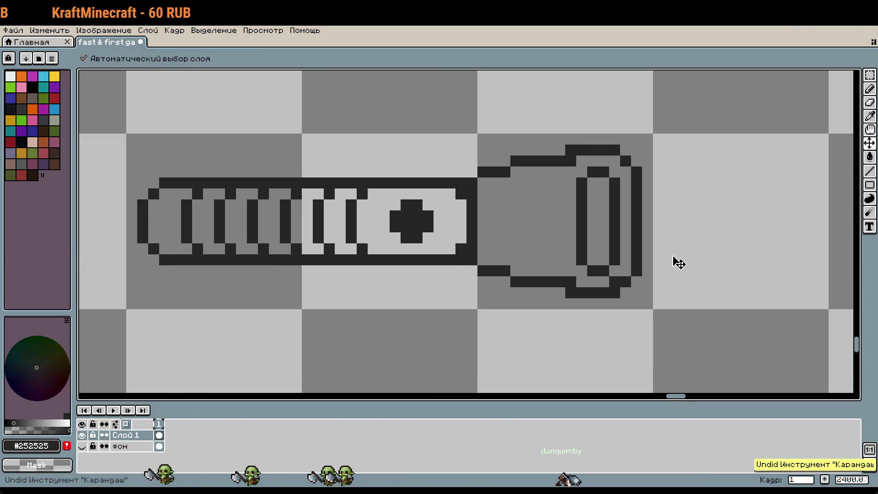
pyautogui.press('b')
pyautogui.hotkey('ctrl', 'z')
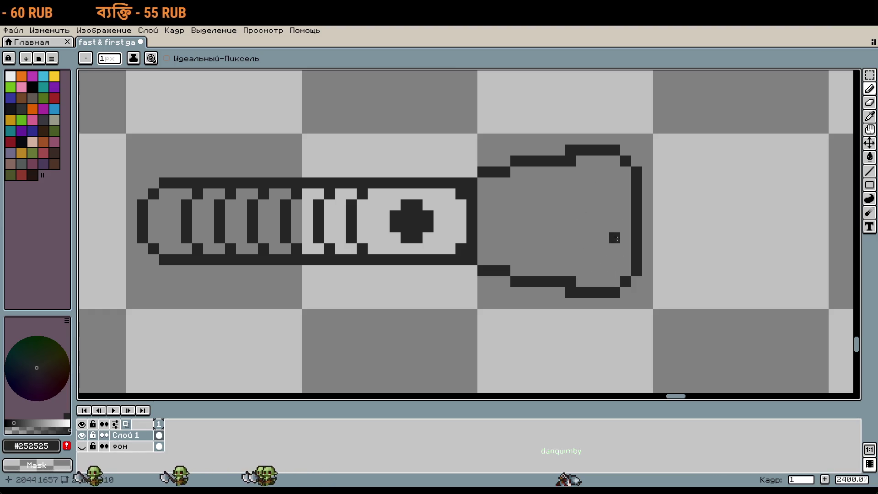
# Sample the dark outline colour and clear the leftover inner eyepiece pixels.
pyautogui.press('w')
pyautogui.press('b')
pyautogui.scroll(1, 651, 179)
pyautogui.click(598, 165)
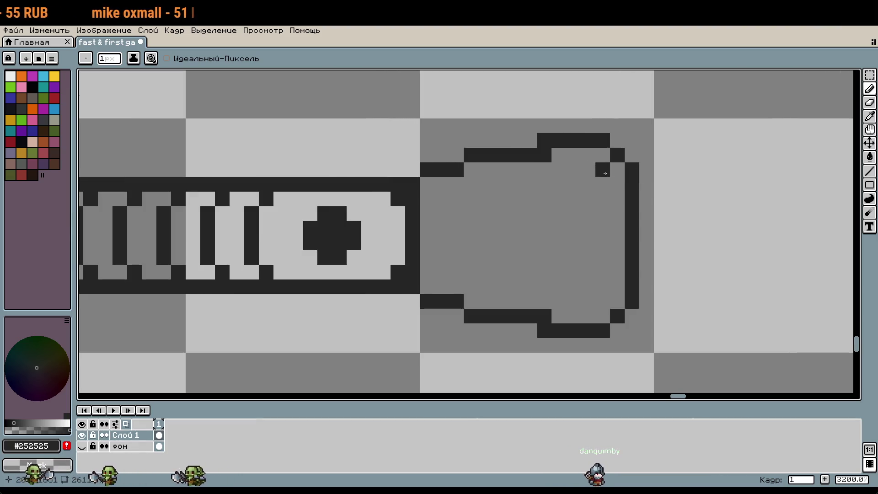
pyautogui.hotkey('ctrl', 'z')
pyautogui.hotkey('ctrl', 'z')
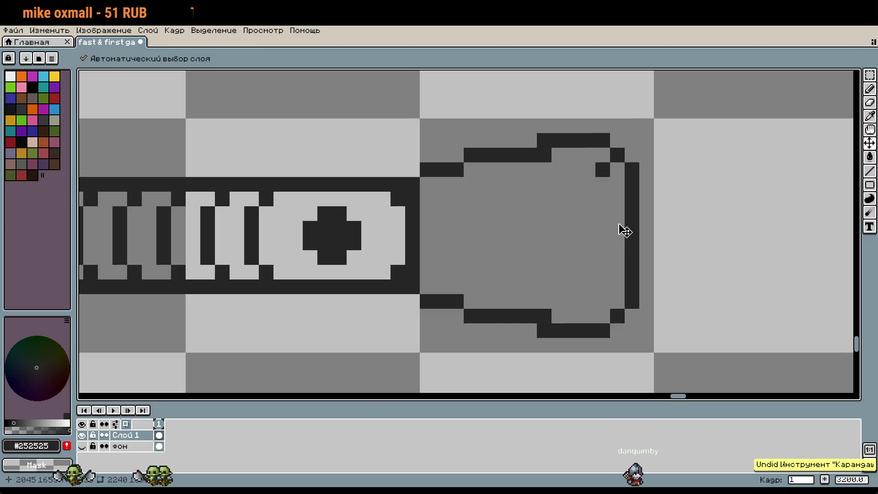
pyautogui.press('w')
pyautogui.press('b')
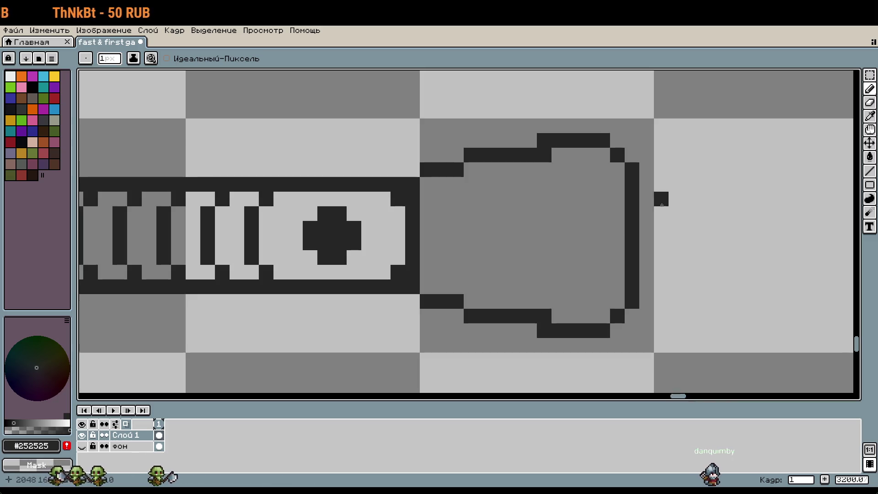
pyautogui.scroll(-4, 642, 176)
pyautogui.scroll(2, 619, 232)
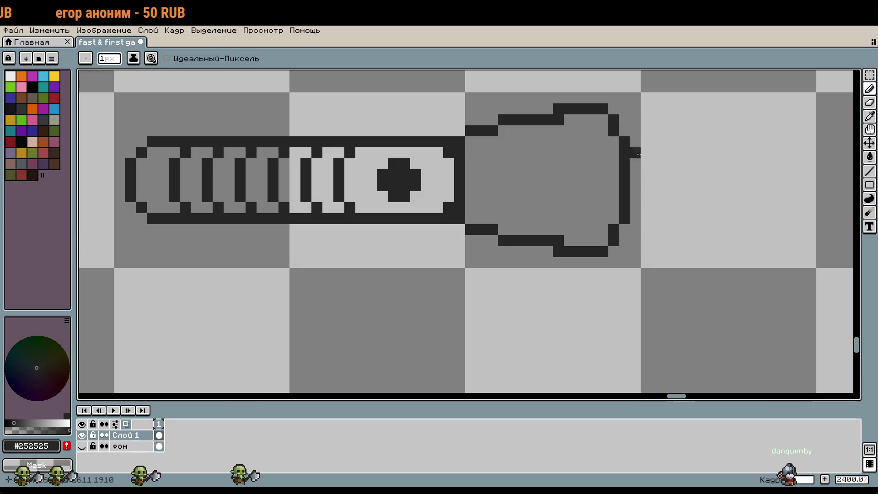
pyautogui.scroll(-3, 609, 125)
pyautogui.scroll(4, 674, 190)
# Draw the inner oval ring inside the flared end, closing its bottom edge.
pyautogui.click(653, 169)
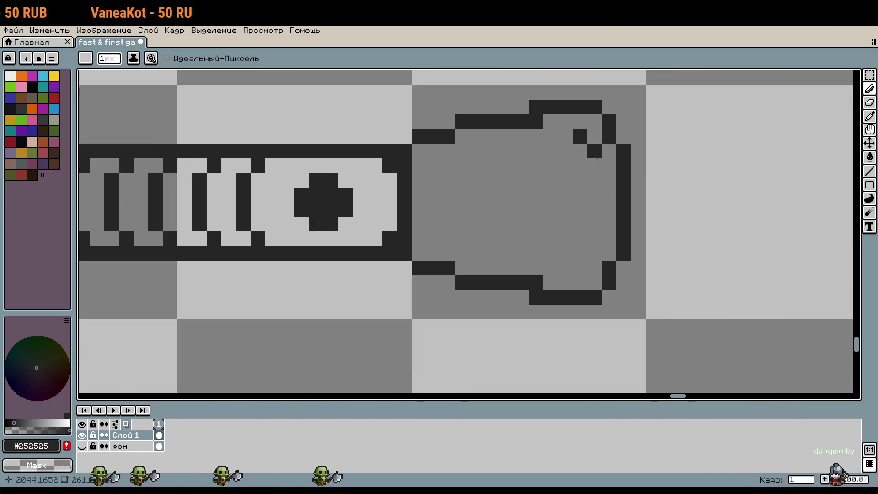
pyautogui.moveTo(595, 157)
pyautogui.mouseDown()
pyautogui.moveTo(589, 271)
pyautogui.moveTo(548, 268)
pyautogui.mouseUp()
pyautogui.click(565, 136)
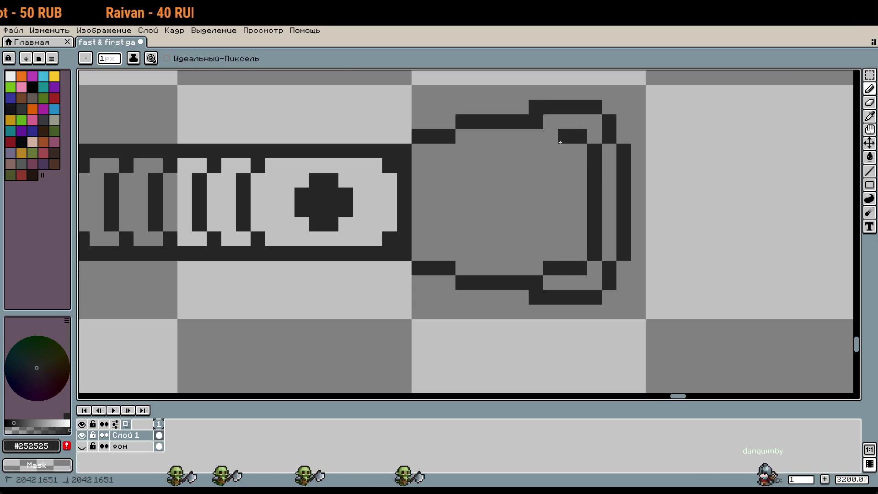
pyautogui.moveTo(551, 136)
pyautogui.mouseDown()
pyautogui.moveTo(536, 256)
pyautogui.moveTo(600, 266)
pyautogui.mouseUp()
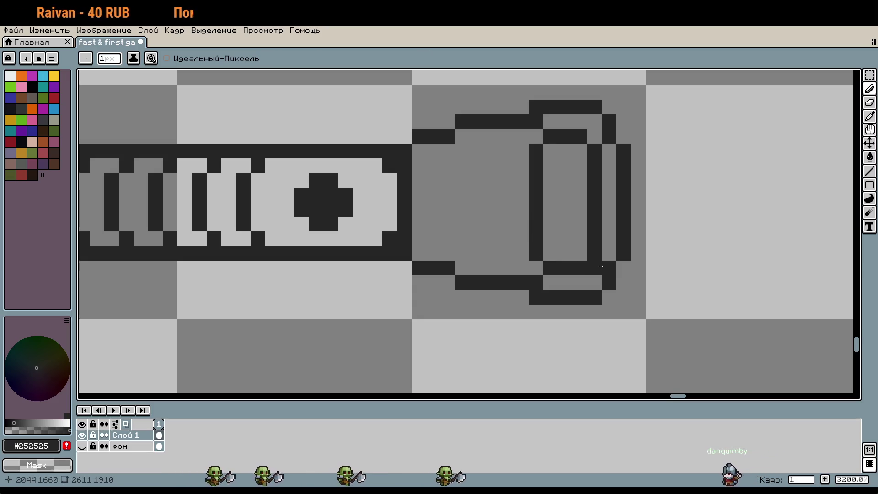
pyautogui.hotkey('ctrl', 'z')
pyautogui.click(616, 258)
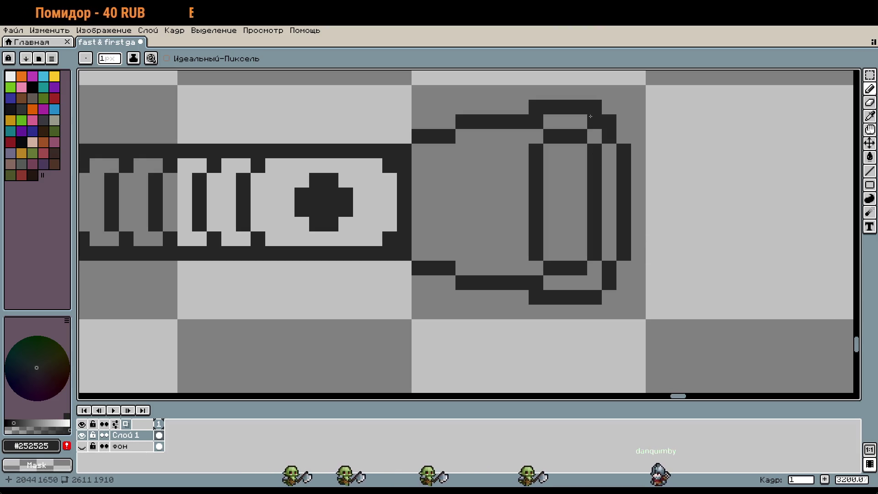
pyautogui.click(558, 170)
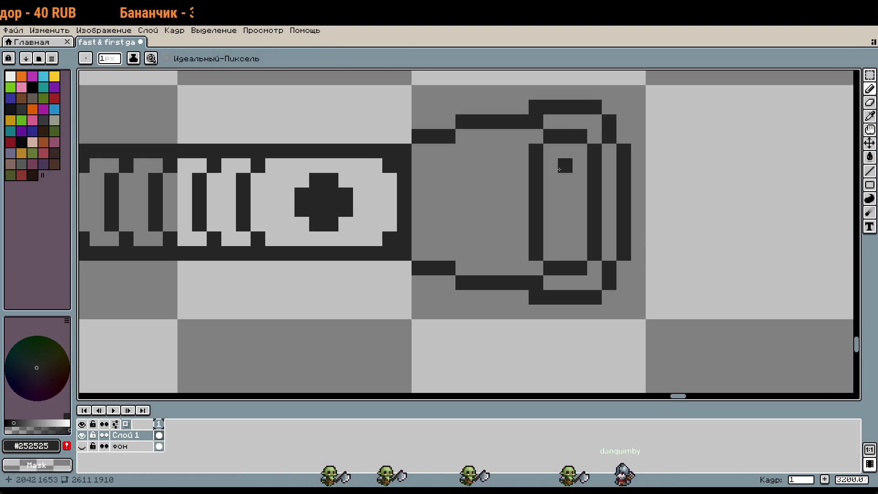
pyautogui.hotkey('ctrl', 'z')
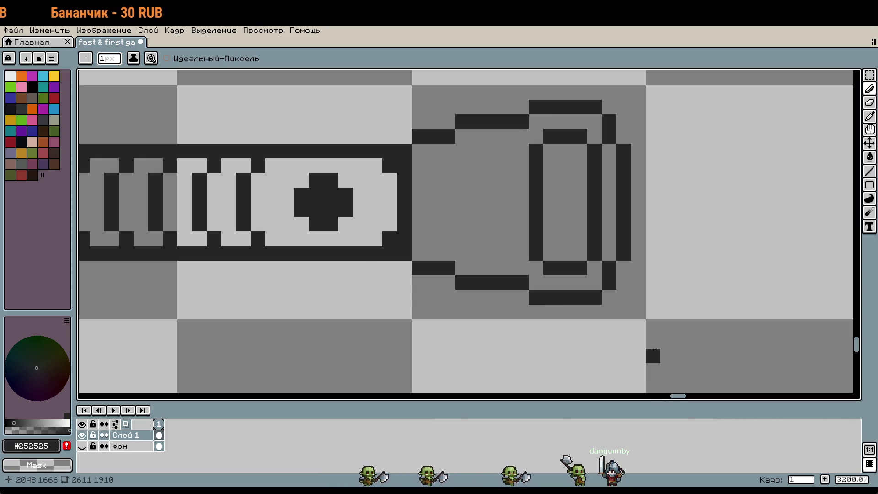
pyautogui.scroll(-1, 655, 353)
pyautogui.scroll(1, 572, 333)
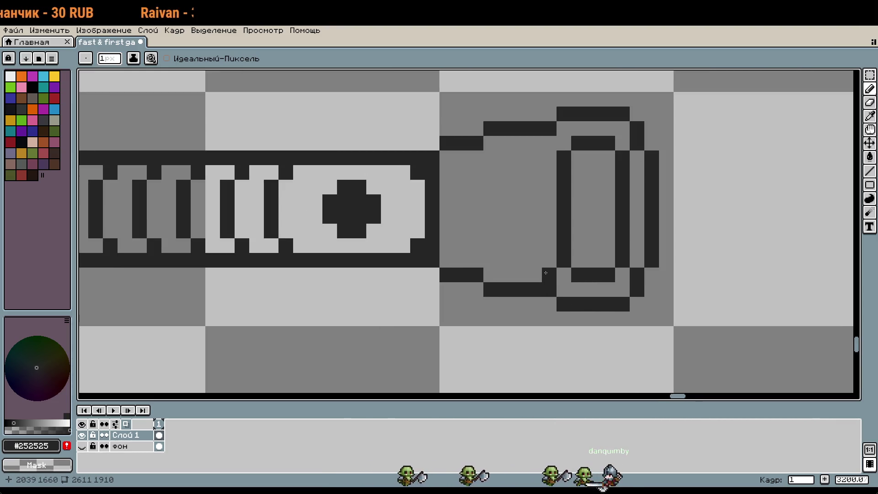
# Draw two vertical band lines down the flared end in the dark outline colour.
pyautogui.press('w')
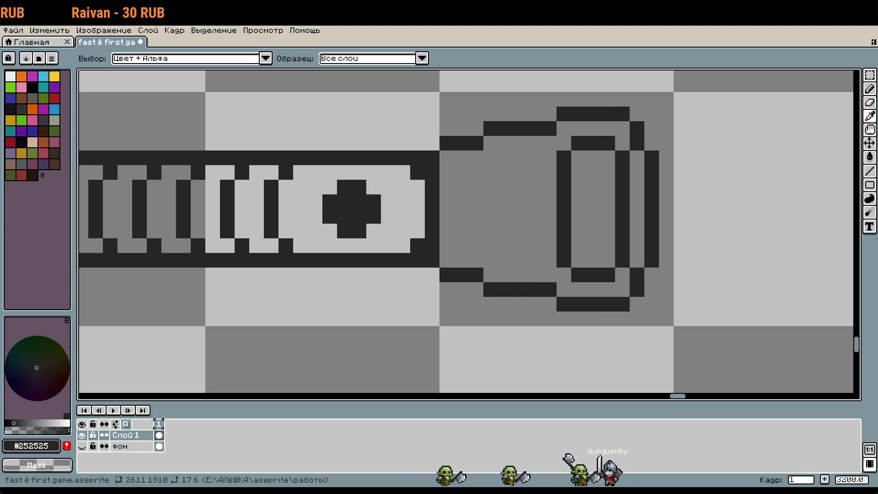
pyautogui.press('b')
pyautogui.click(505, 143)
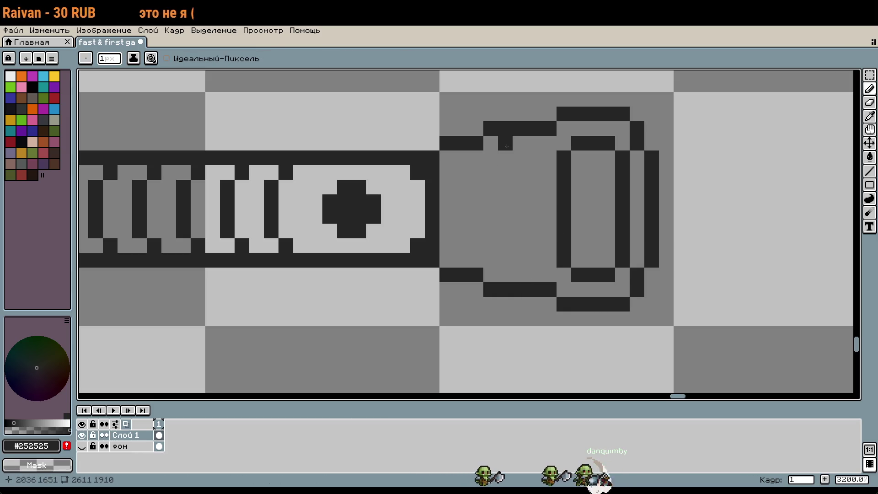
pyautogui.hotkey('ctrl', 'z')
pyautogui.click(494, 147)
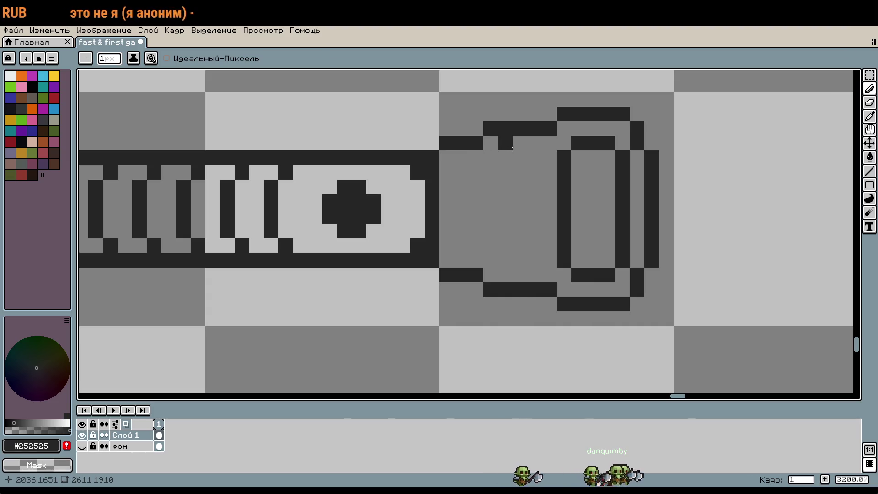
pyautogui.moveTo(510, 155)
pyautogui.mouseDown()
pyautogui.moveTo(505, 236)
pyautogui.moveTo(517, 273)
pyautogui.mouseUp()
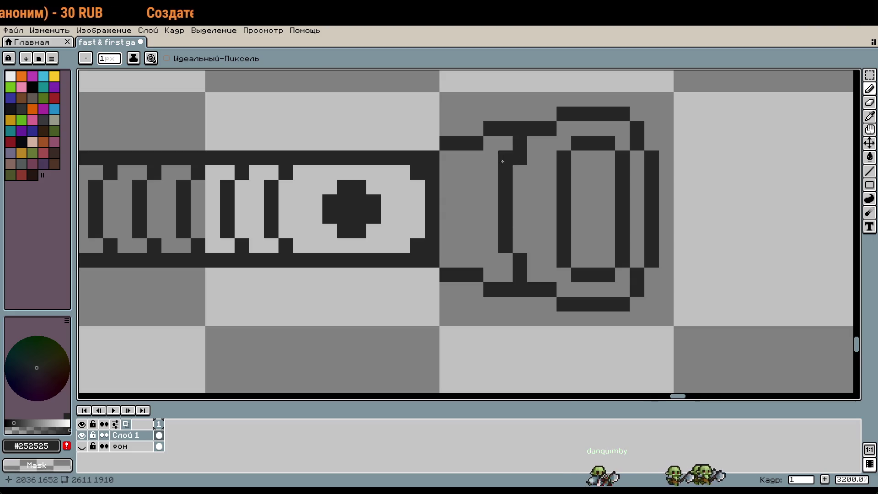
pyautogui.scroll(-4, 595, 247)
pyautogui.scroll(4, 519, 186)
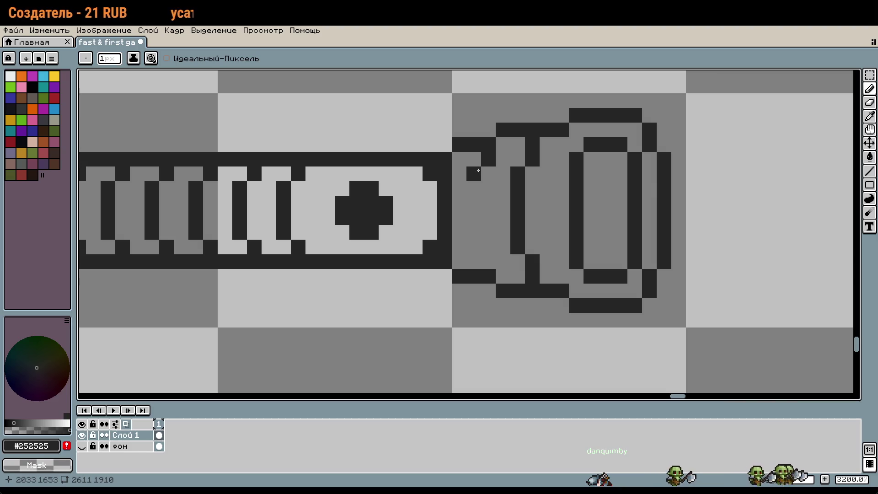
pyautogui.keyDown('shift'); pyautogui.click(474, 239); pyautogui.keyUp('shift')
pyautogui.scroll(-1, 562, 294)
# Add a dark pixel to the lower right of the central cross.
pyautogui.press('w')
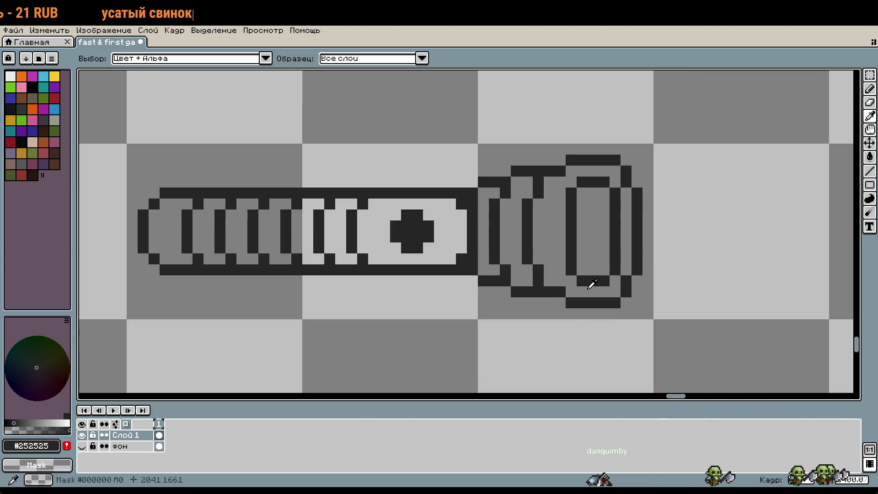
pyautogui.press('b')
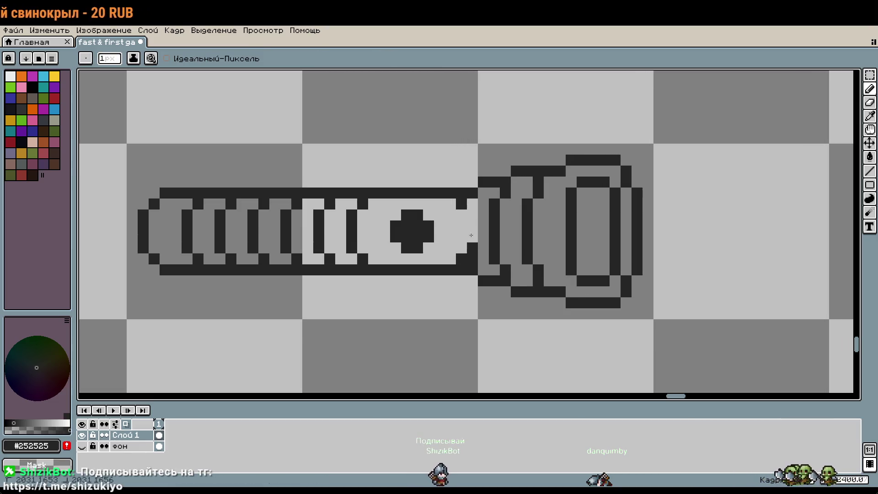
pyautogui.press('w')
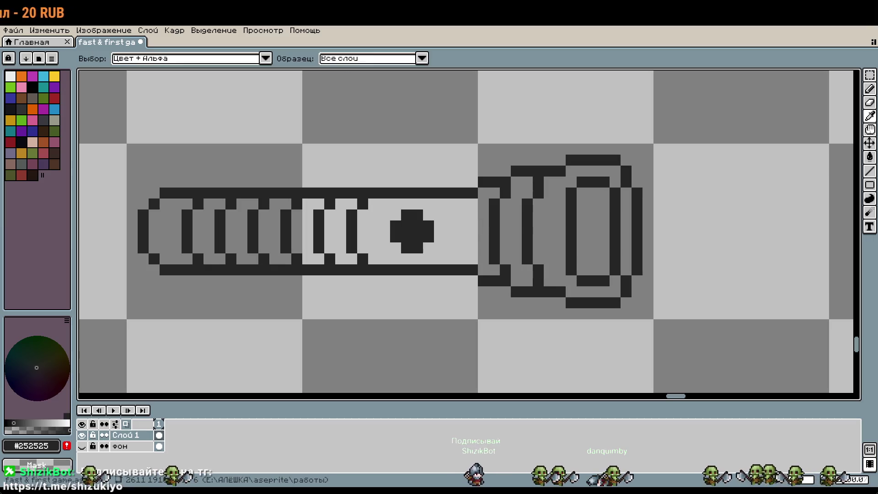
pyautogui.press('b')
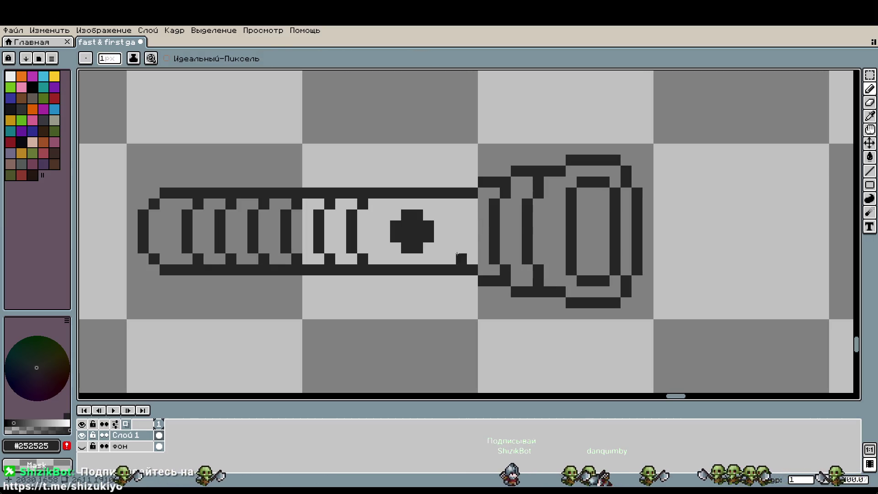
pyautogui.click(431, 246)
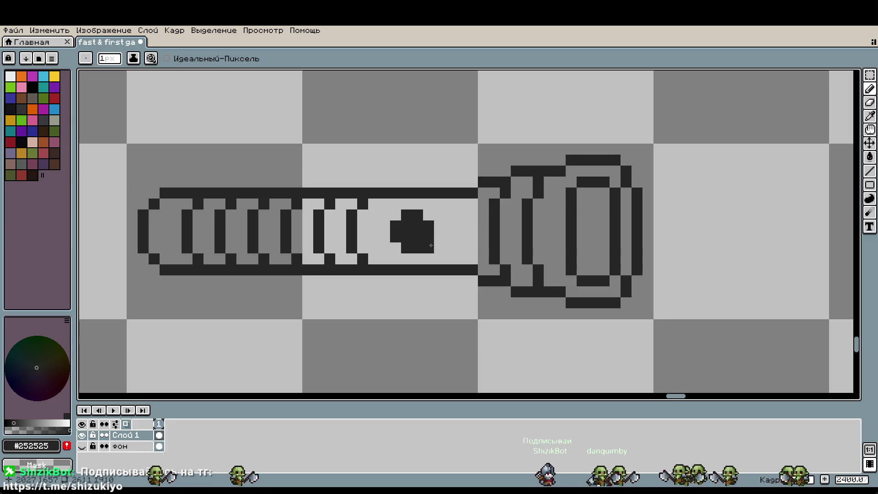
pyautogui.scroll(-1, 522, 271)
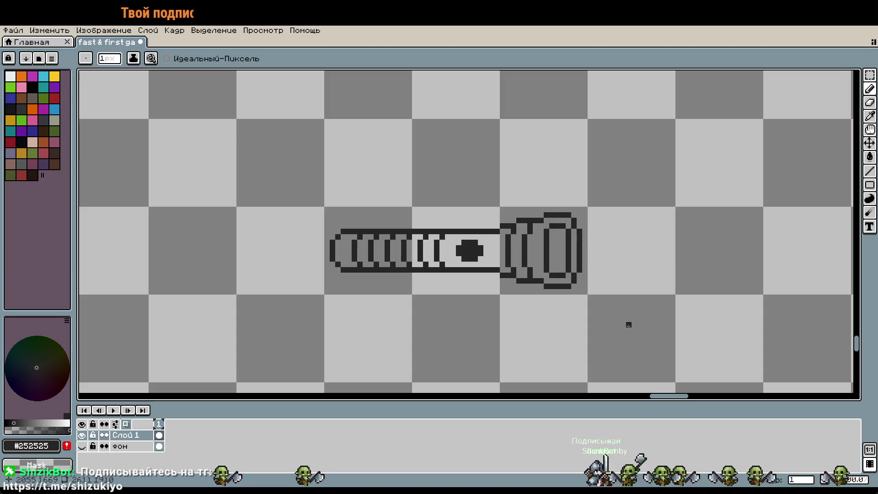
# Pan and zoom the view to frame the empty area above the tube sprite's end.
pyautogui.scroll(-1, 634, 336)
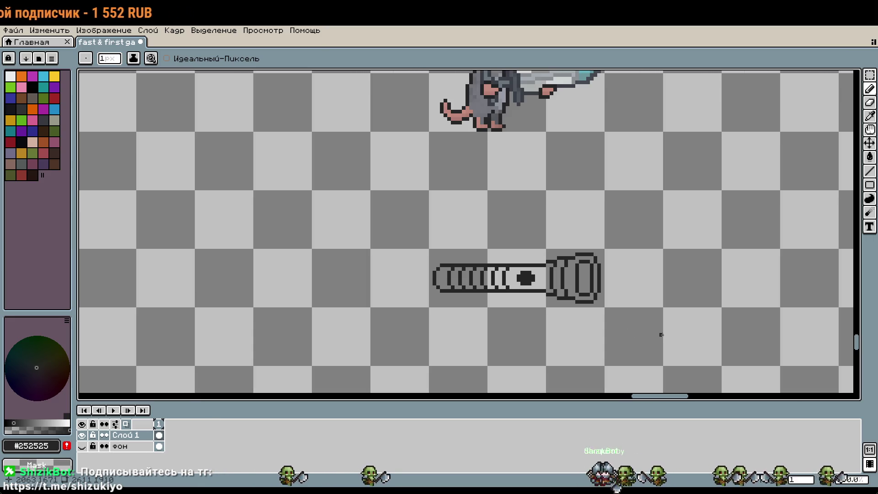
pyautogui.press('m')
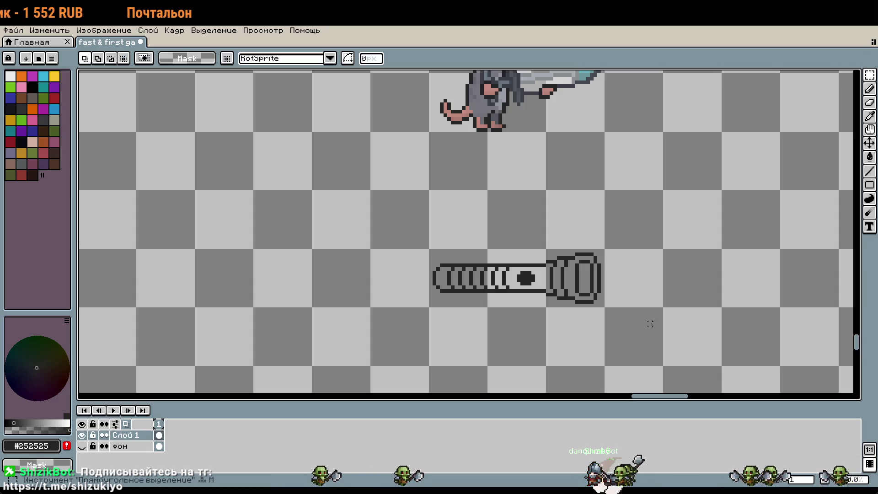
pyautogui.press('b')
pyautogui.hscroll(5, 472, 239)
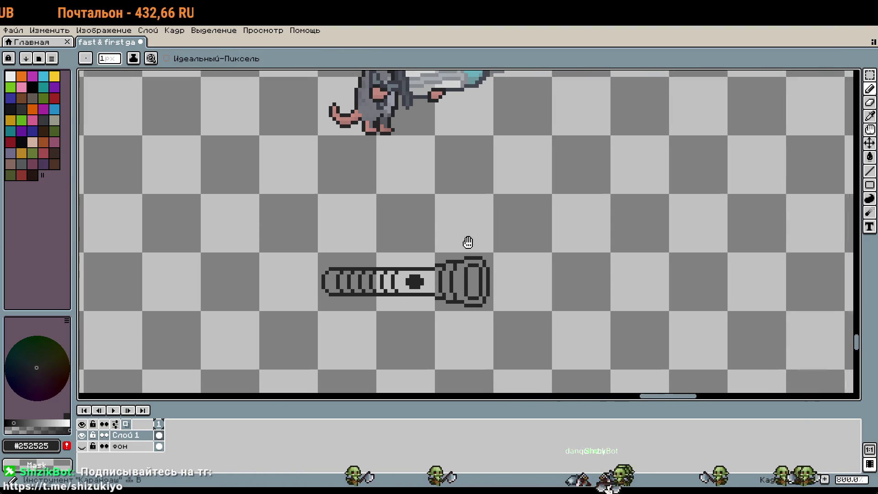
pyautogui.scroll(5, 473, 214)
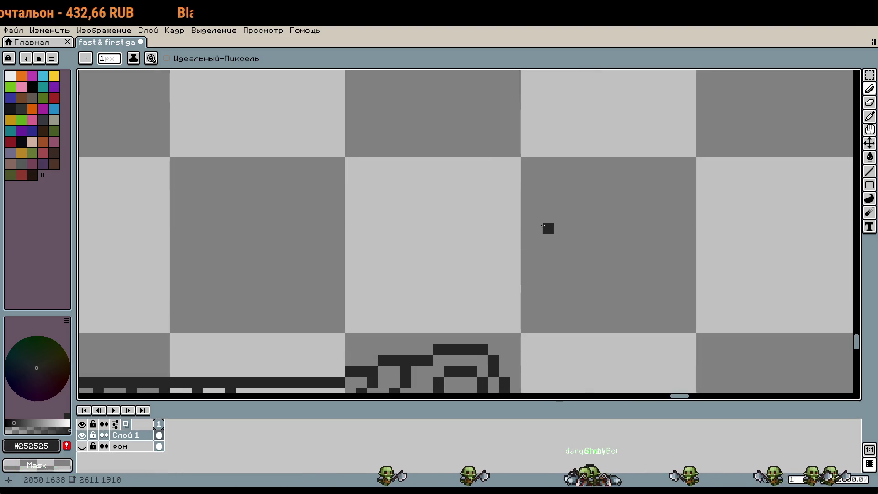
pyautogui.scroll(-2, 551, 224)
pyautogui.moveTo(545, 217)
pyautogui.mouseDown()
pyautogui.moveTo(459, 310)
pyautogui.moveTo(447, 283)
pyautogui.mouseUp()
pyautogui.scroll(3, 387, 334)
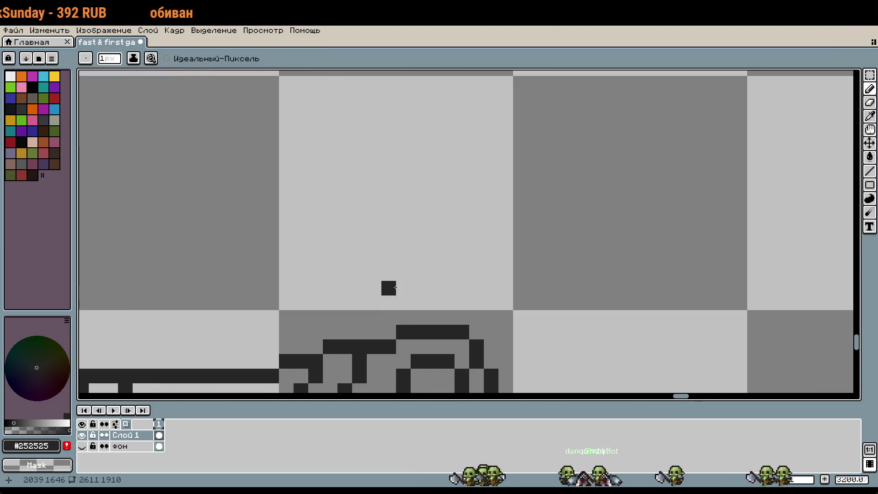
pyautogui.scroll(-4, 437, 235)
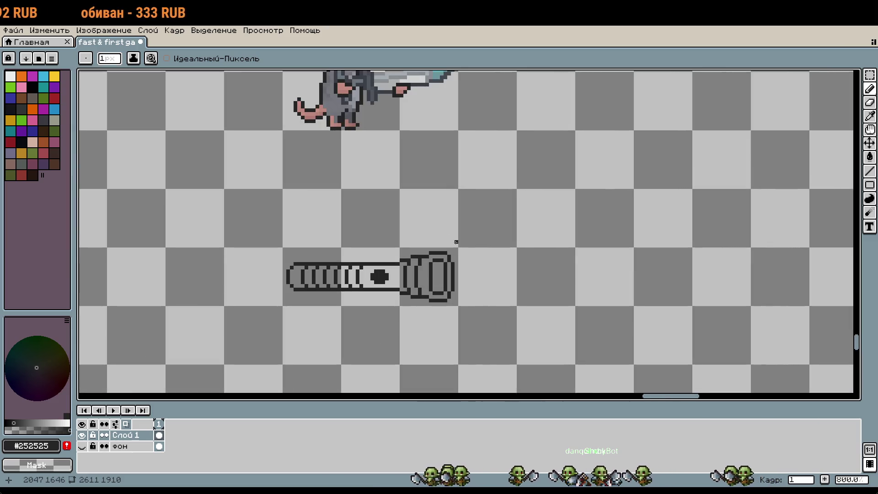
pyautogui.scroll(3, 456, 242)
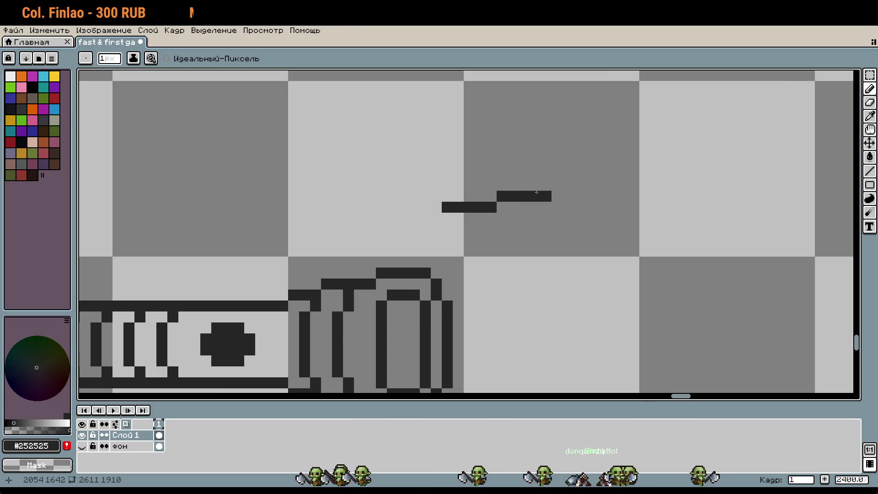
pyautogui.moveTo(563, 180)
pyautogui.mouseDown()
pyautogui.moveTo(504, 219)
pyautogui.moveTo(514, 268)
pyautogui.mouseUp()
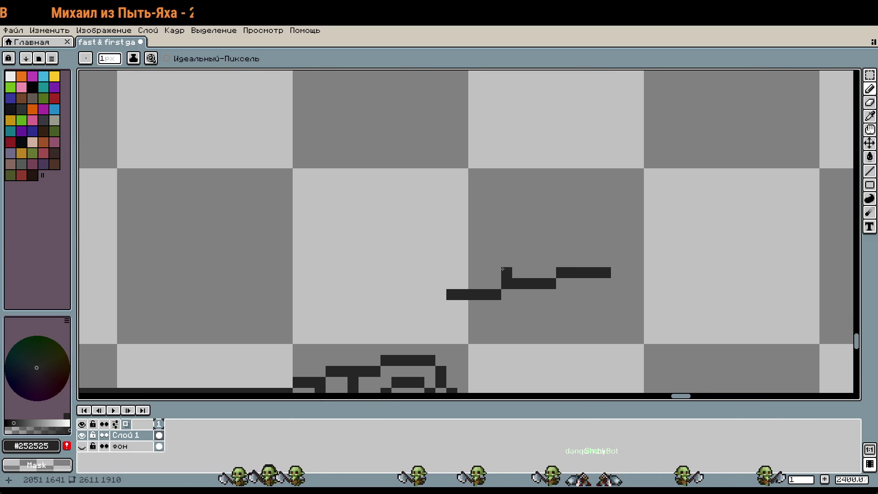
# Sample a dark colour from the canvas and sketch two parallel stair-stepped diagonal lines with the pencil.
pyautogui.press('i')
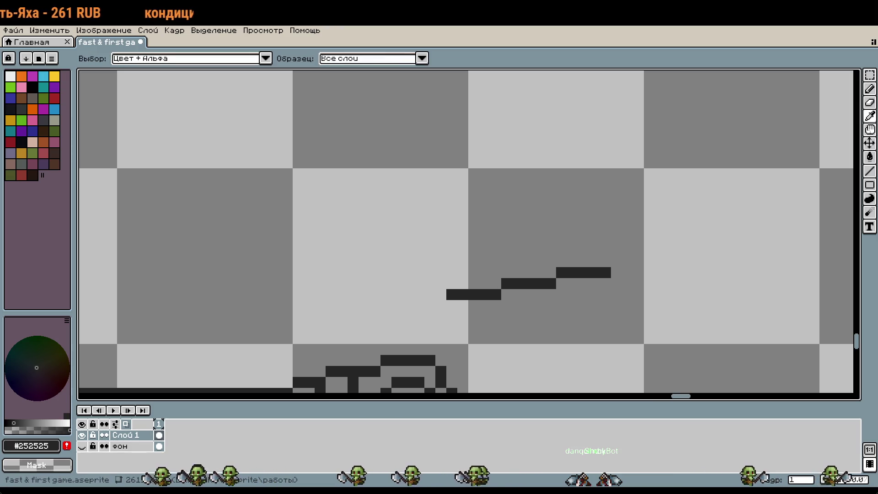
pyautogui.press('b')
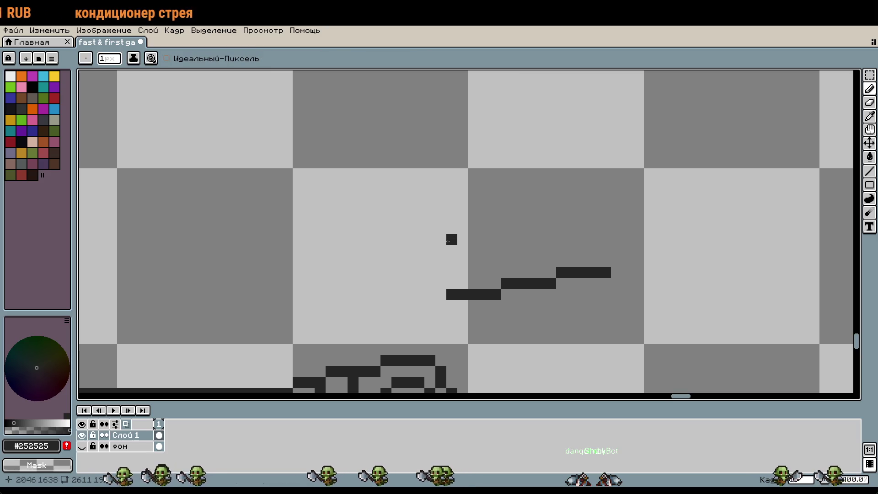
pyautogui.scroll(-2, 497, 194)
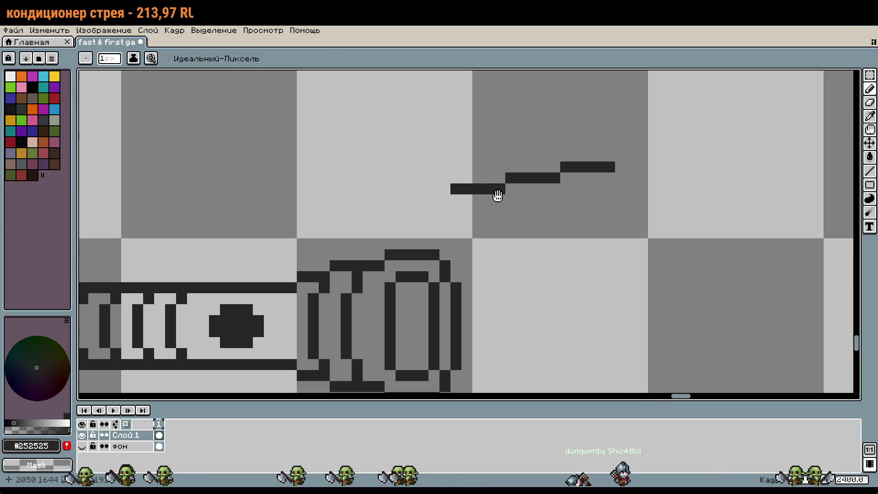
pyautogui.scroll(4, 500, 194)
pyautogui.scroll(-8, 507, 324)
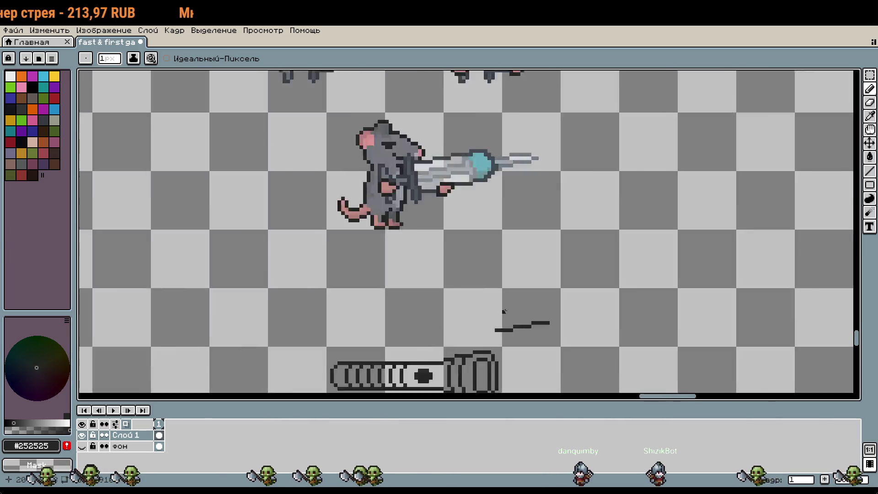
pyautogui.scroll(6, 508, 287)
pyautogui.scroll(2, 493, 305)
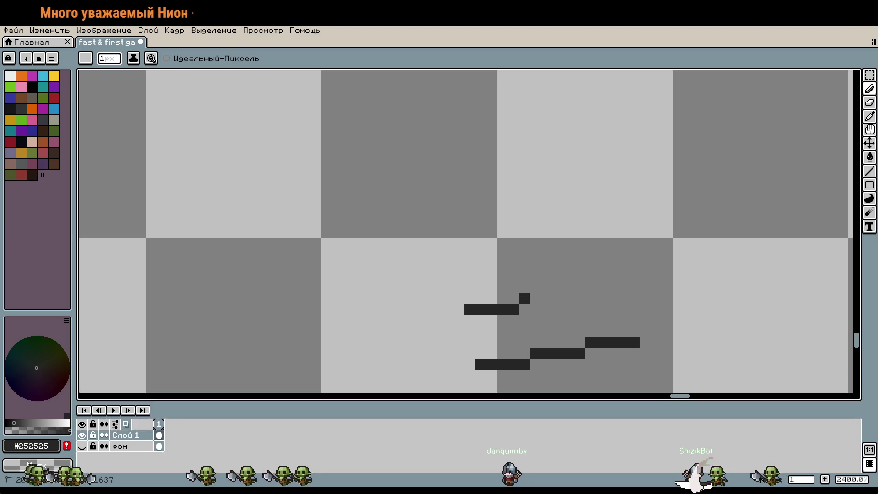
pyautogui.scroll(-2, 622, 284)
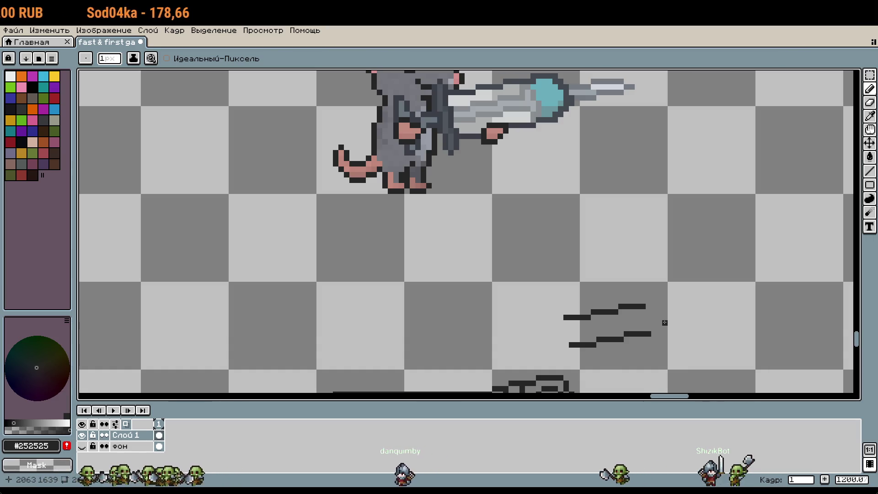
# Move the upper stepped line up one pixel, then move both lines up two pixels.
pyautogui.moveTo(664, 322); pyautogui.dragTo(647, 249)
pyautogui.scroll(1, 646, 249)
pyautogui.press('m')
pyautogui.moveTo(508, 240); pyautogui.dragTo(634, 266)
pyautogui.click(519, 238)
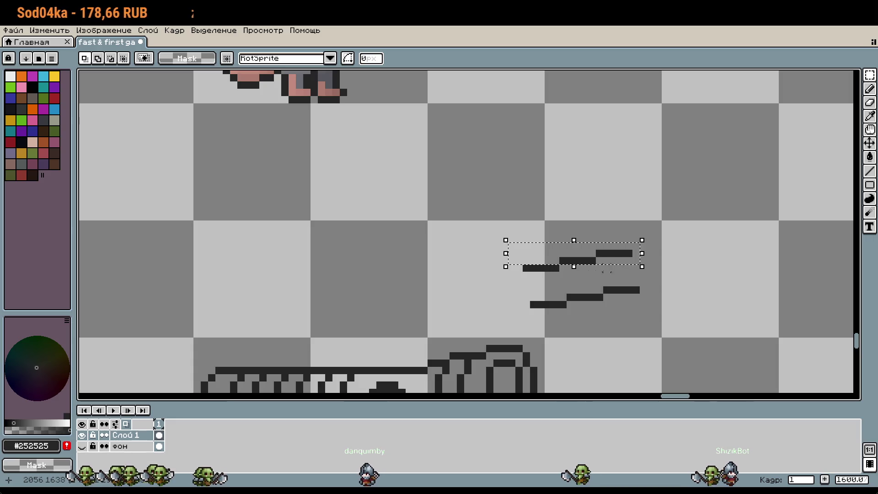
pyautogui.moveTo(518, 238)
pyautogui.mouseDown()
pyautogui.moveTo(634, 273)
pyautogui.moveTo(602, 263)
pyautogui.mouseUp()
pyautogui.click(592, 289)
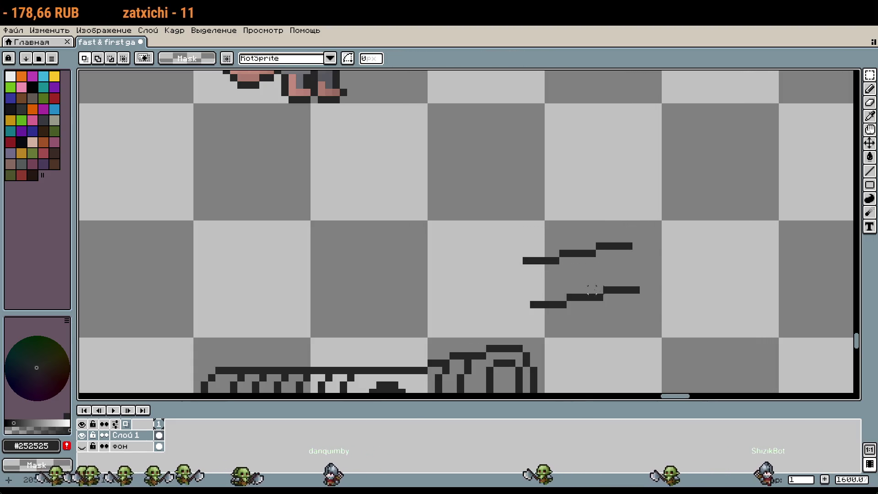
pyautogui.moveTo(511, 232); pyautogui.dragTo(661, 316)
pyautogui.moveTo(615, 290); pyautogui.dragTo(615, 275)
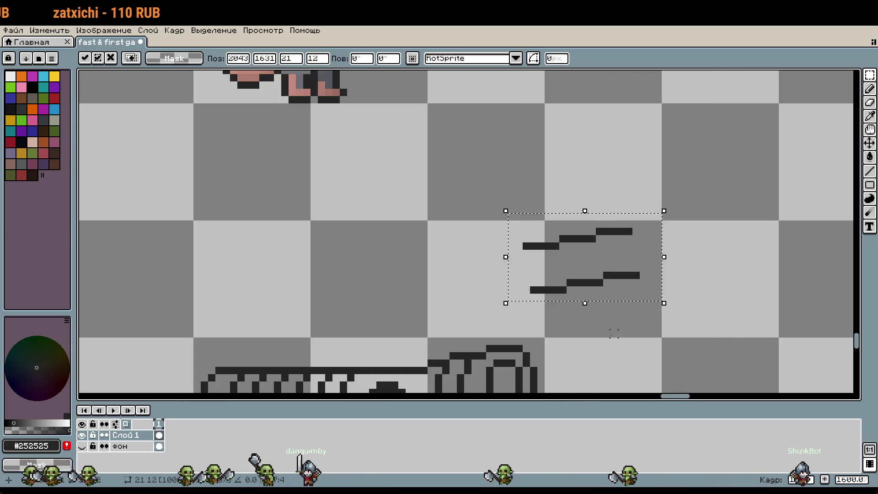
pyautogui.click(549, 281)
# Extend both lines leftward and add a pixel to round their left ends into a cap.
pyautogui.press('b')
pyautogui.scroll(5, 548, 288)
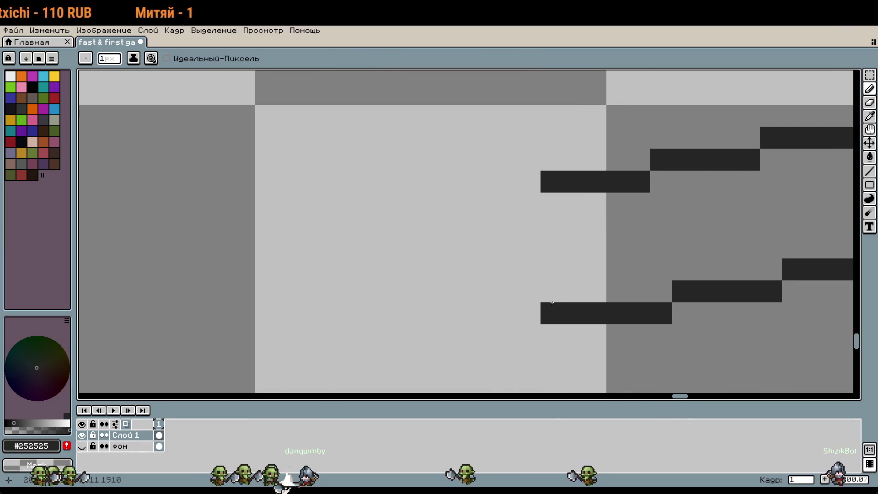
pyautogui.scroll(-2, 551, 305)
pyautogui.moveTo(563, 295); pyautogui.dragTo(538, 294)
pyautogui.moveTo(549, 208); pyautogui.dragTo(503, 208)
pyautogui.click(503, 284)
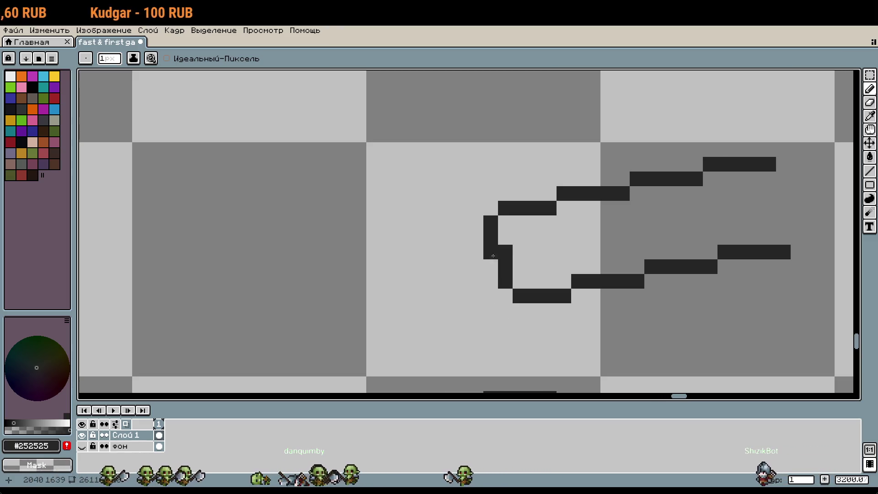
pyautogui.scroll(-3, 569, 298)
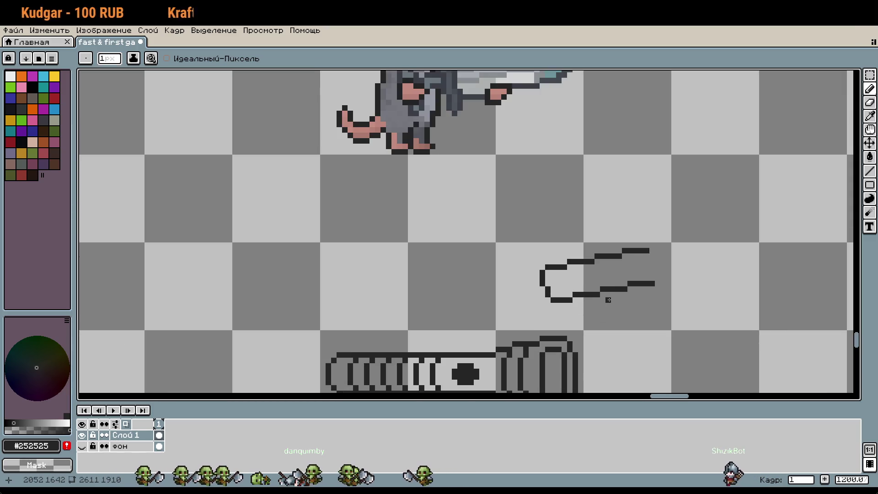
pyautogui.scroll(2, 609, 300)
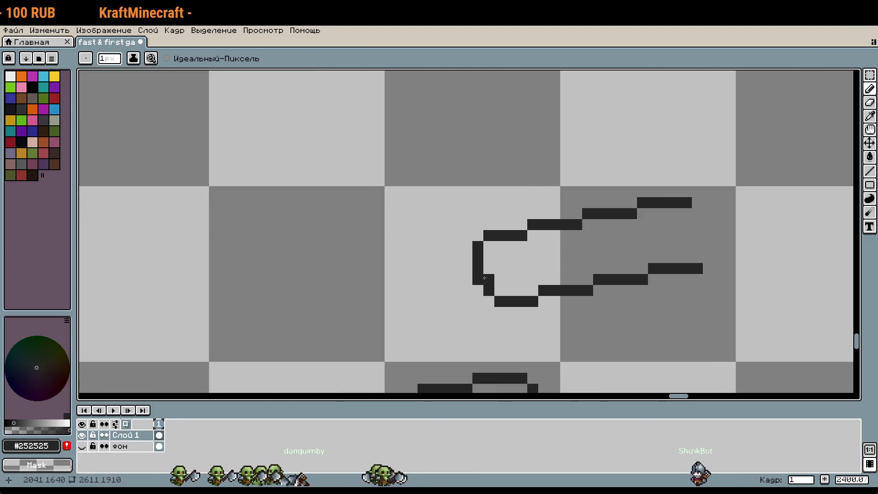
pyautogui.scroll(-1, 696, 288)
pyautogui.moveTo(588, 290); pyautogui.dragTo(540, 270)
pyautogui.scroll(-1, 585, 263)
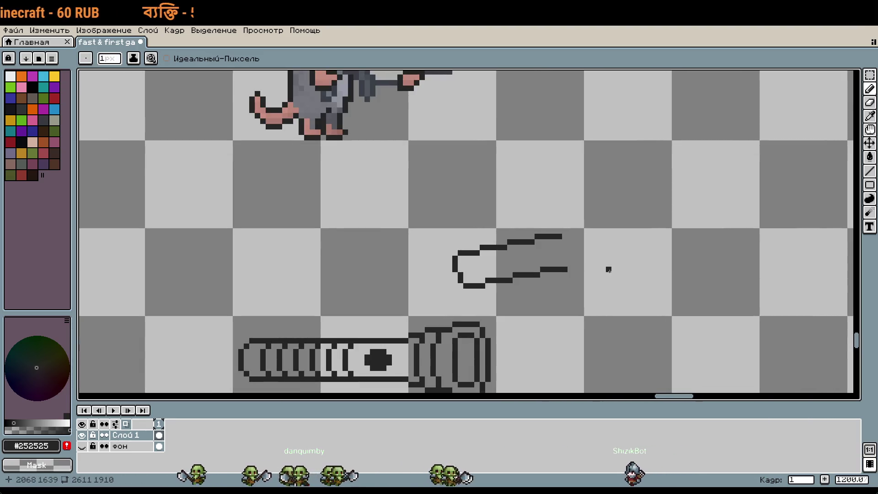
pyautogui.moveTo(587, 264); pyautogui.dragTo(553, 225)
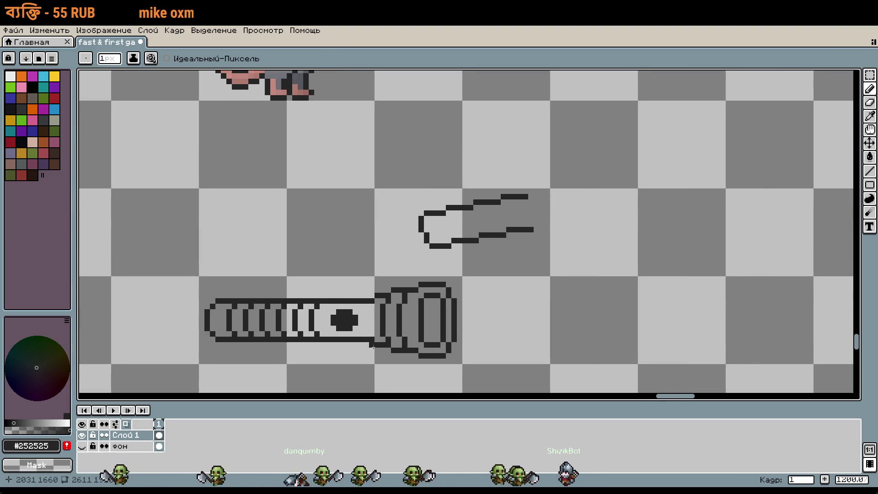
pyautogui.scroll(-5, 372, 349)
pyautogui.scroll(6, 591, 264)
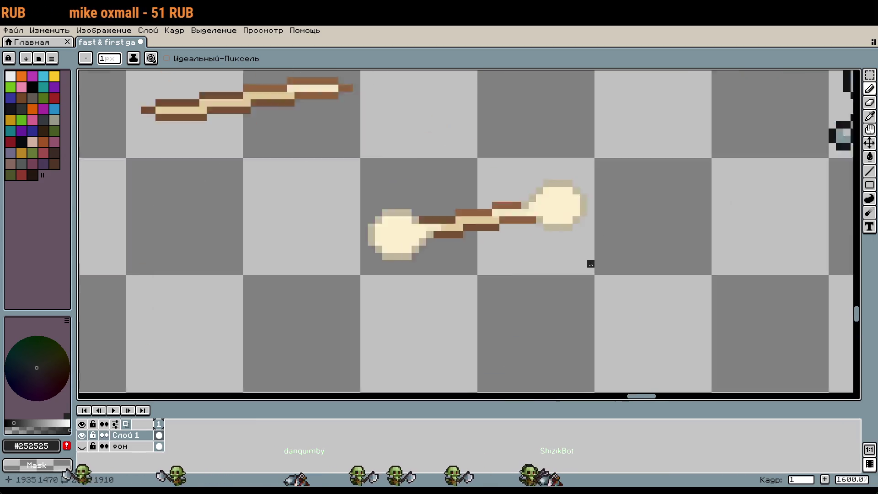
pyautogui.scroll(1, 590, 264)
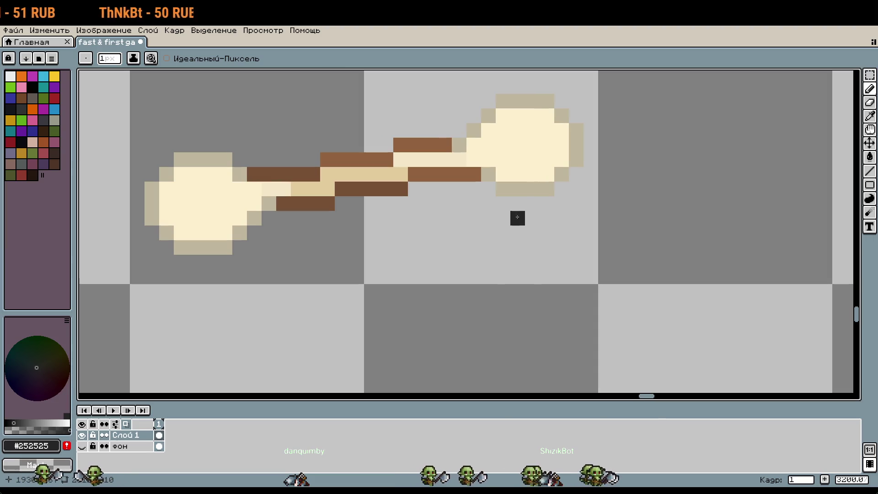
pyautogui.scroll(-8, 518, 219)
pyautogui.moveTo(518, 219)
pyautogui.mouseDown()
pyautogui.moveTo(672, 366)
pyautogui.moveTo(544, 220)
pyautogui.moveTo(650, 366)
pyautogui.moveTo(650, 314)
pyautogui.moveTo(565, 270)
pyautogui.mouseUp()
pyautogui.scroll(1, 650, 314)
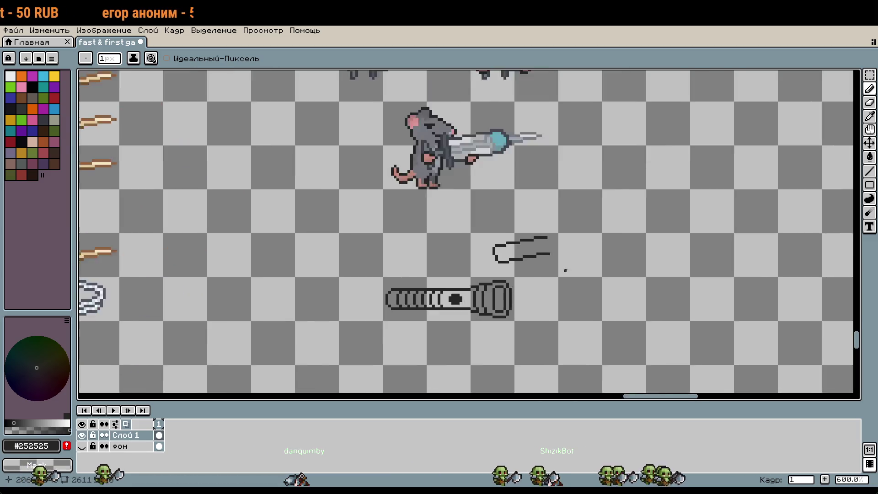
pyautogui.scroll(2, 565, 270)
pyautogui.scroll(1, 535, 195)
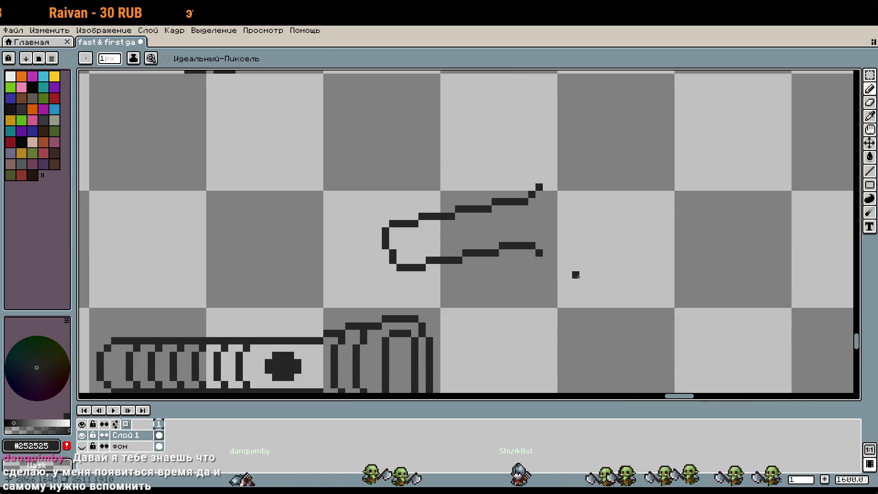
# Undo the two diagonal pixels at the right end of the outline's upper edge.
pyautogui.hotkey('ctrl', 'z')
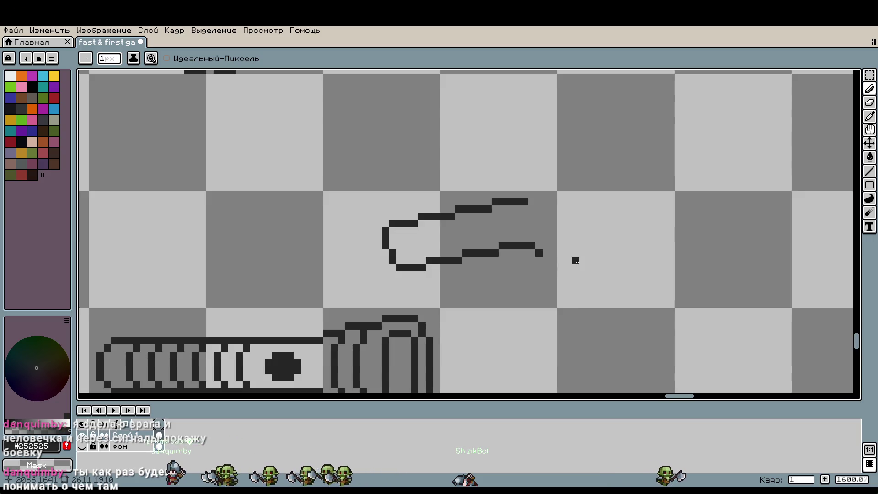
pyautogui.scroll(-1, 589, 259)
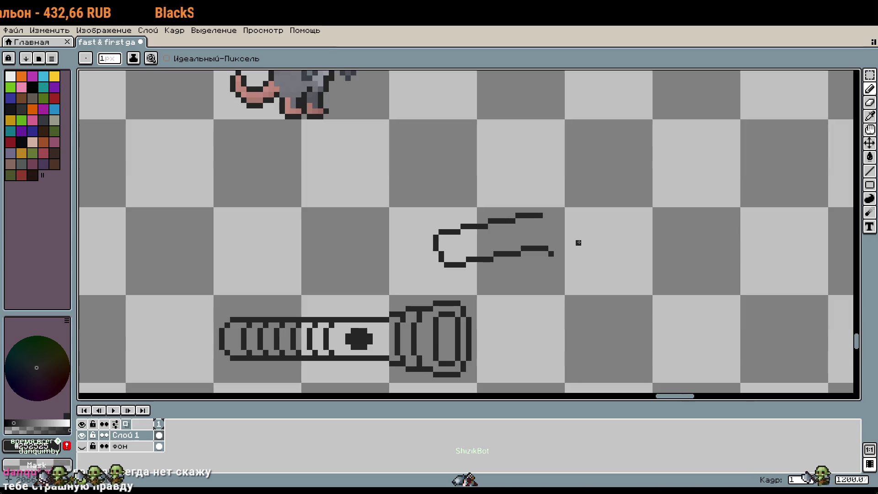
pyautogui.scroll(-2, 578, 242)
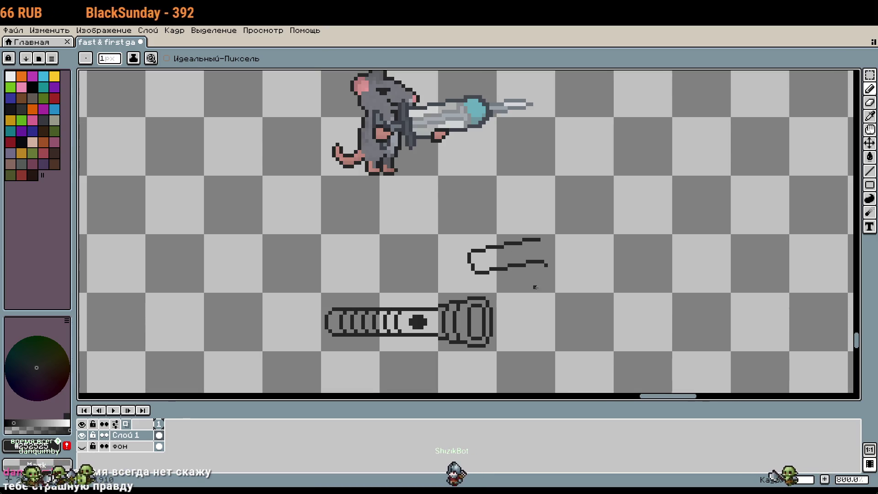
# Add pixels and a small filled block at the tube outline's open right end.
pyautogui.scroll(2, 545, 261)
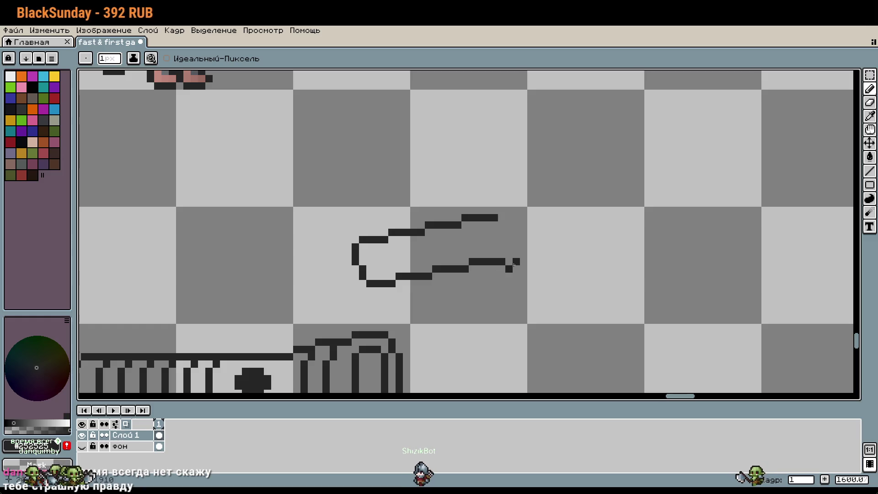
pyautogui.scroll(1, 537, 253)
pyautogui.click(524, 248)
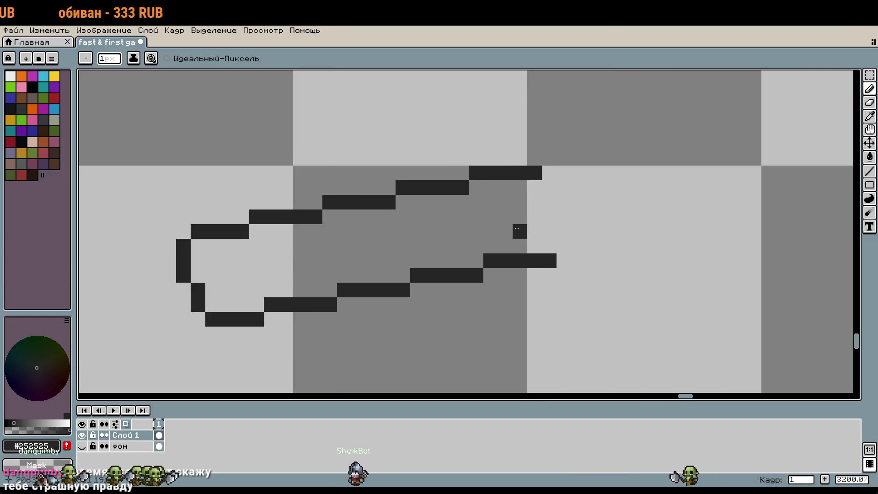
pyautogui.click(505, 202)
pyautogui.moveTo(522, 204)
pyautogui.mouseDown()
pyautogui.moveTo(534, 217)
pyautogui.moveTo(503, 229)
pyautogui.moveTo(490, 218)
pyautogui.moveTo(492, 227)
pyautogui.mouseUp()
pyautogui.scroll(-1, 542, 231)
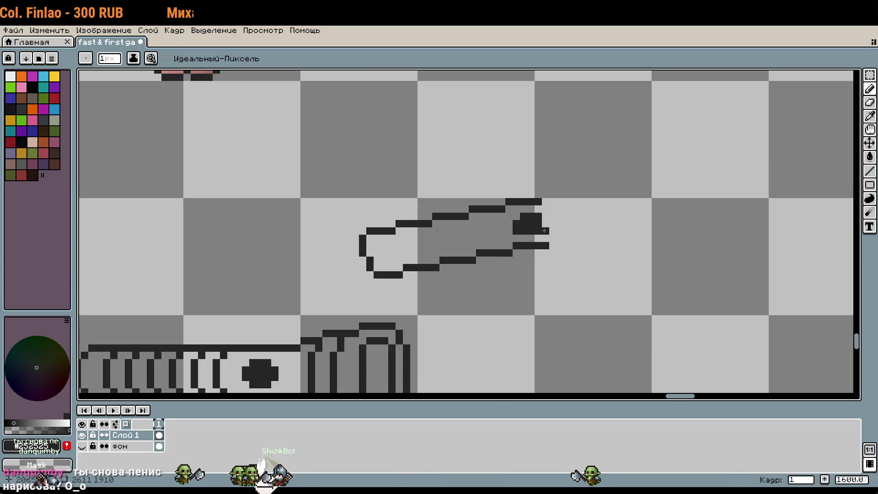
pyautogui.scroll(-1, 547, 219)
pyautogui.scroll(2, 495, 205)
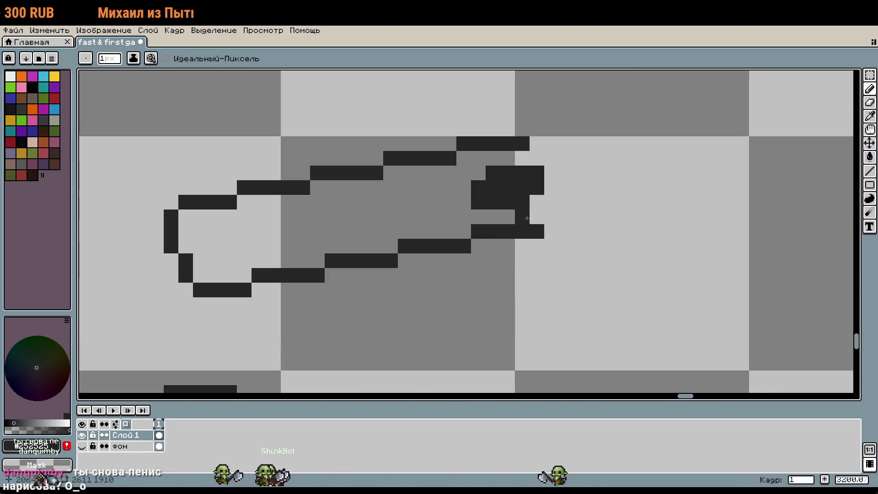
# Erase two stray pixels and undo the dark blob at the outline's right end.
pyautogui.rightClick(523, 202)
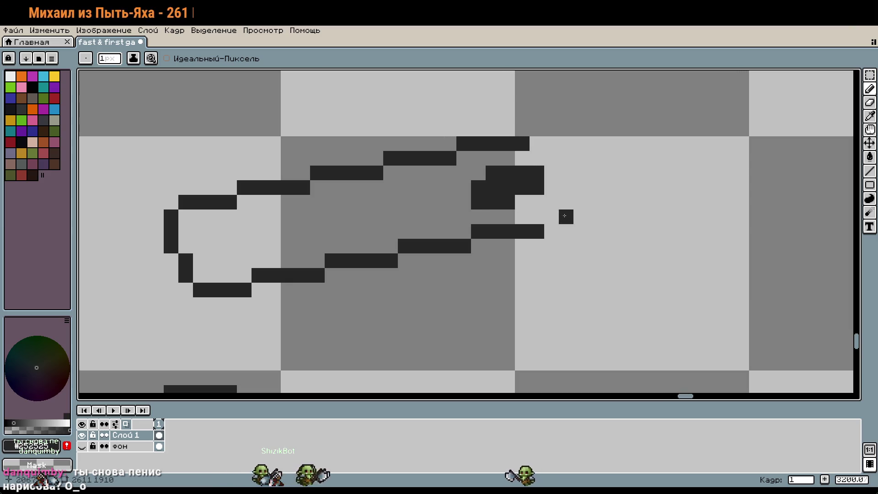
pyautogui.rightClick(497, 178)
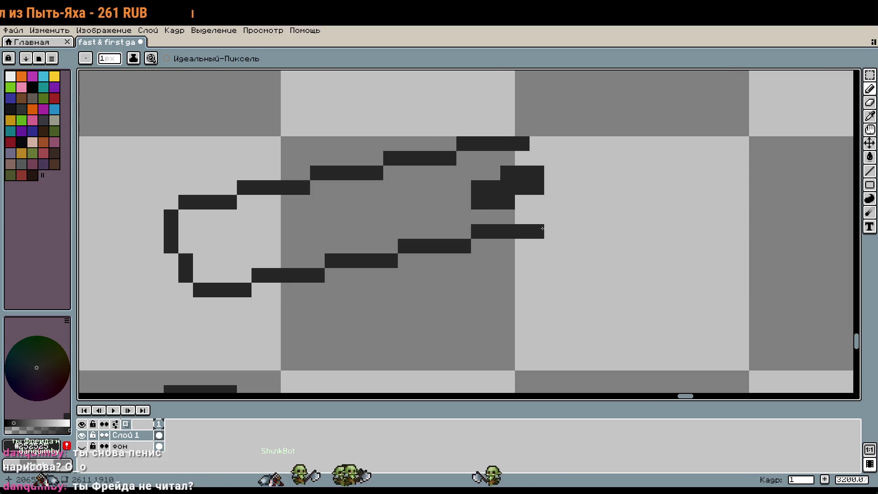
pyautogui.scroll(-5, 539, 227)
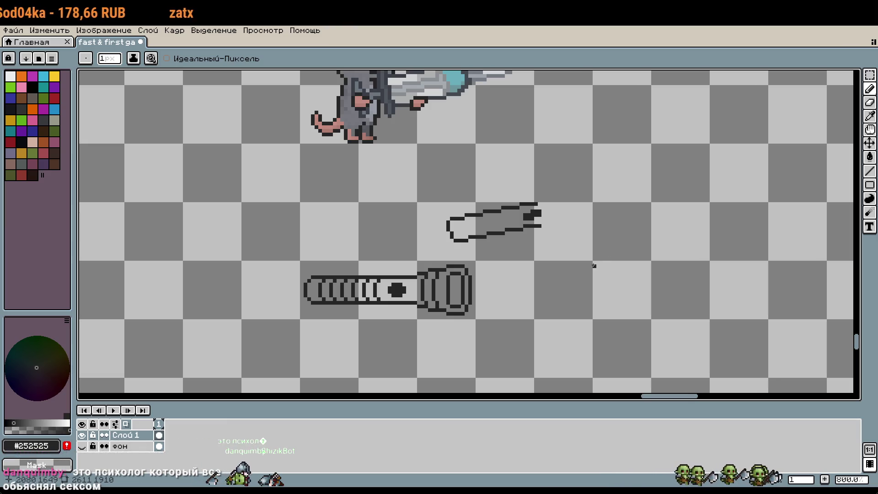
pyautogui.scroll(5, 545, 237)
pyautogui.hotkey('ctrl', 'z')
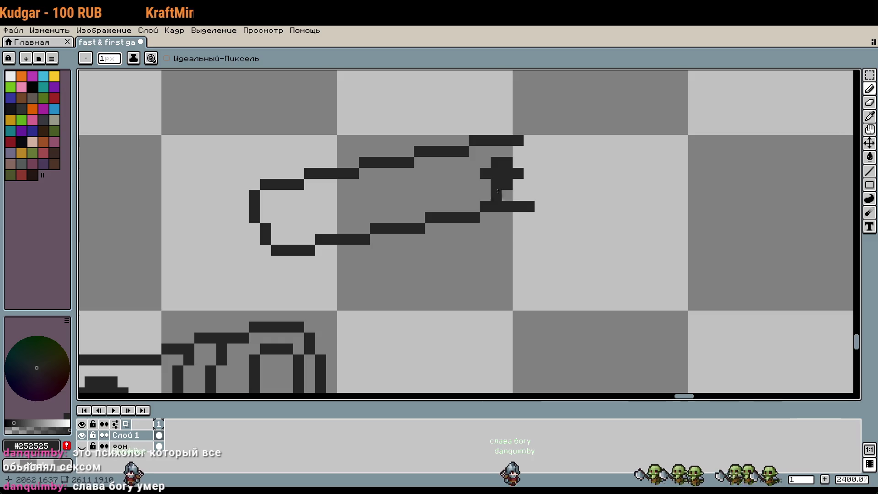
pyautogui.scroll(-1, 521, 193)
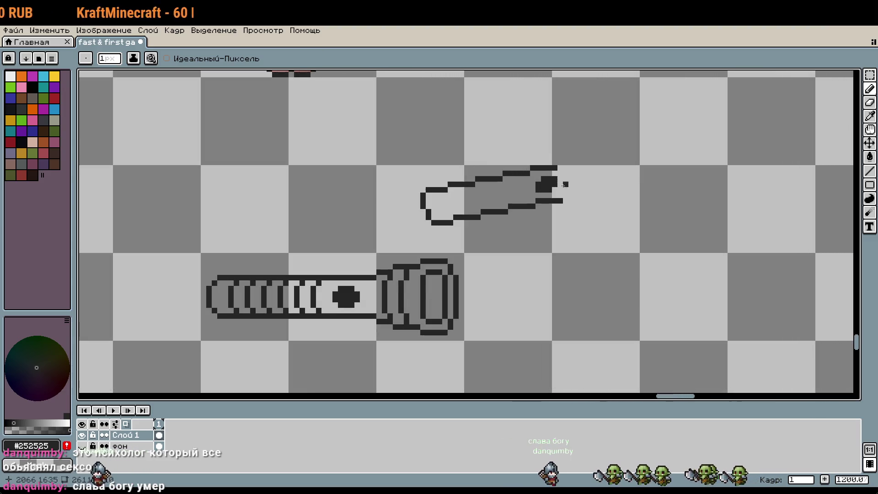
pyautogui.scroll(1, 594, 218)
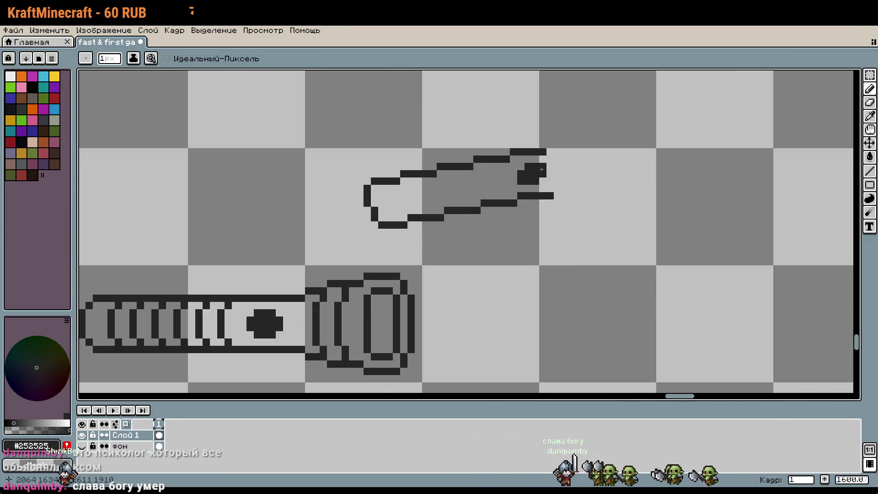
pyautogui.scroll(-2, 632, 222)
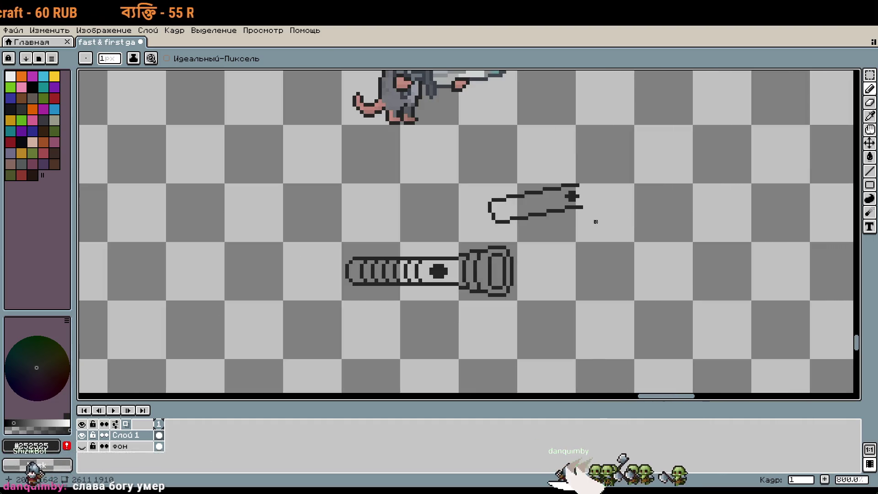
pyautogui.scroll(5, 582, 221)
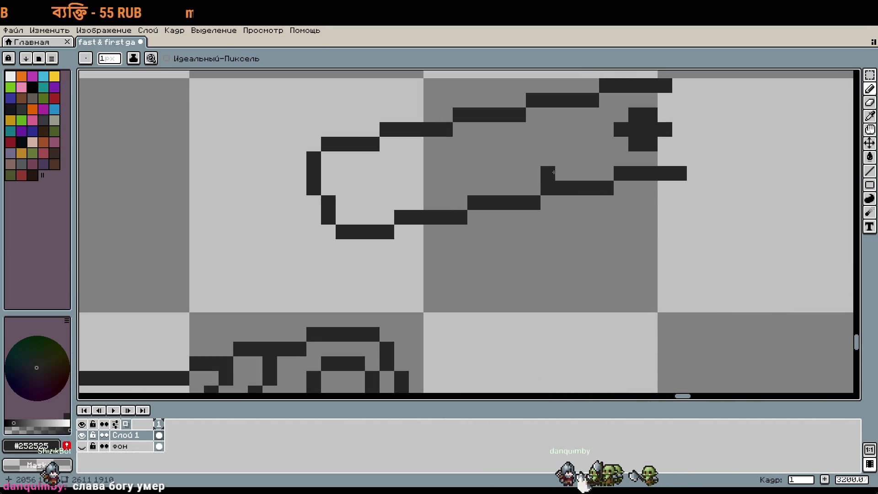
pyautogui.scroll(-5, 561, 175)
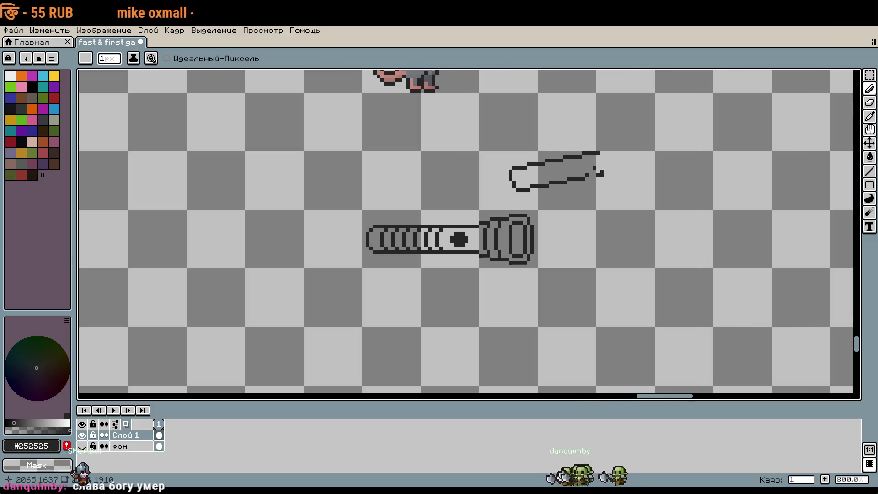
# Move the tube outline's upper stroke down with a rectangular selection.
pyautogui.press('m')
pyautogui.moveTo(627, 193); pyautogui.dragTo(505, 145)
pyautogui.moveTo(597, 200)
pyautogui.mouseDown()
pyautogui.moveTo(604, 207)
pyautogui.moveTo(549, 196)
pyautogui.mouseUp()
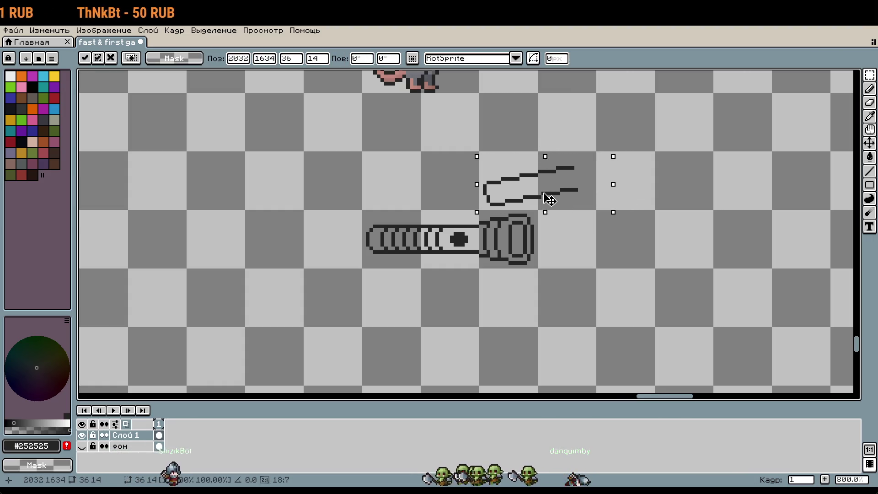
pyautogui.click(624, 204)
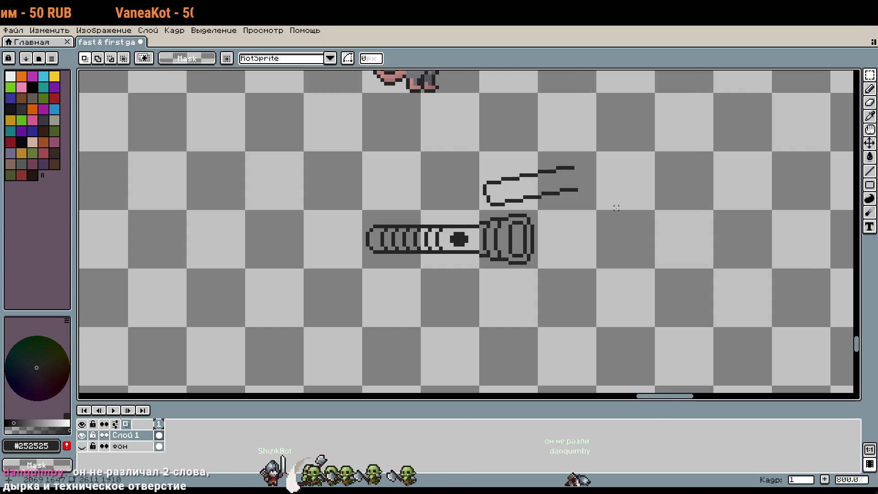
# Draw the top and bottom edges flaring right, then a vertical end edge up to the top corner.
pyautogui.press('b')
pyautogui.scroll(5, 572, 188)
pyautogui.moveTo(609, 208); pyautogui.dragTo(635, 209)
pyautogui.scroll(3, 616, 121)
pyautogui.moveTo(567, 148)
pyautogui.mouseDown()
pyautogui.moveTo(604, 119)
pyautogui.moveTo(615, 121)
pyautogui.mouseUp()
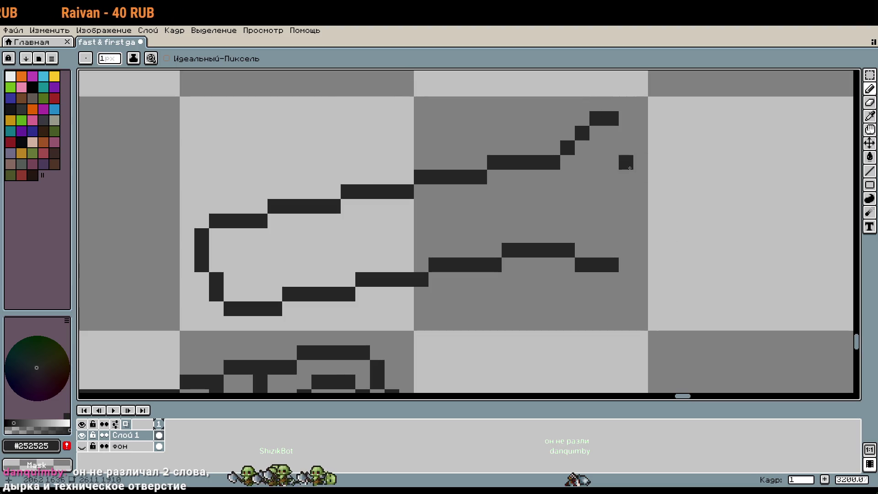
pyautogui.moveTo(626, 279); pyautogui.dragTo(699, 280)
pyautogui.moveTo(639, 104); pyautogui.dragTo(684, 104)
pyautogui.click(626, 104)
pyautogui.scroll(-1, 666, 191)
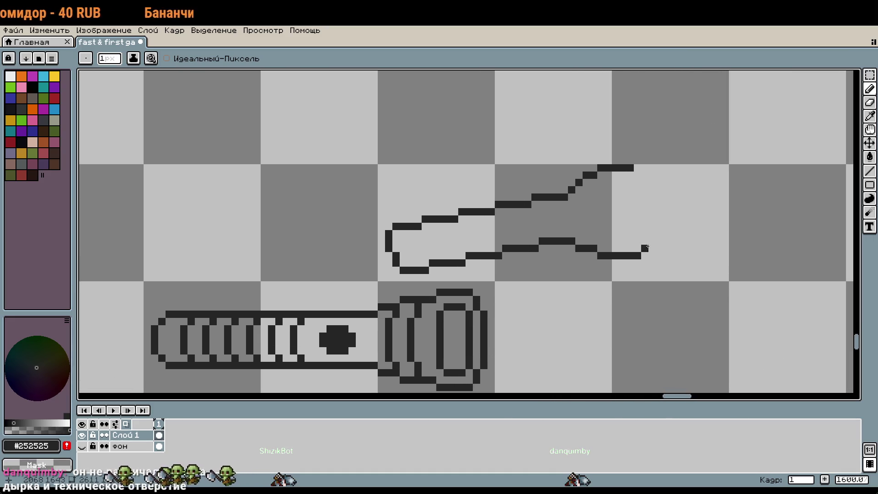
pyautogui.scroll(1, 652, 248)
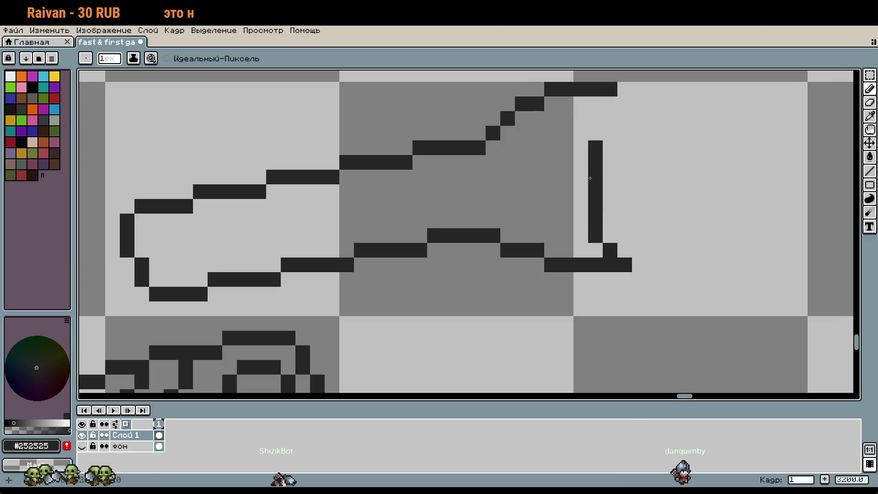
pyautogui.moveTo(584, 132); pyautogui.dragTo(595, 112)
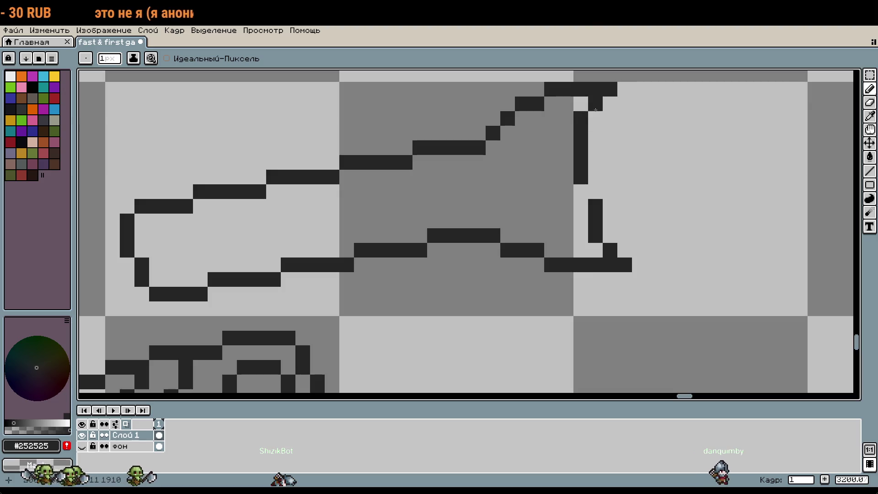
# Fix the outline's top-right corner and raise the bottom-right step one row.
pyautogui.scroll(-3, 593, 191)
pyautogui.moveTo(661, 242); pyautogui.dragTo(603, 231)
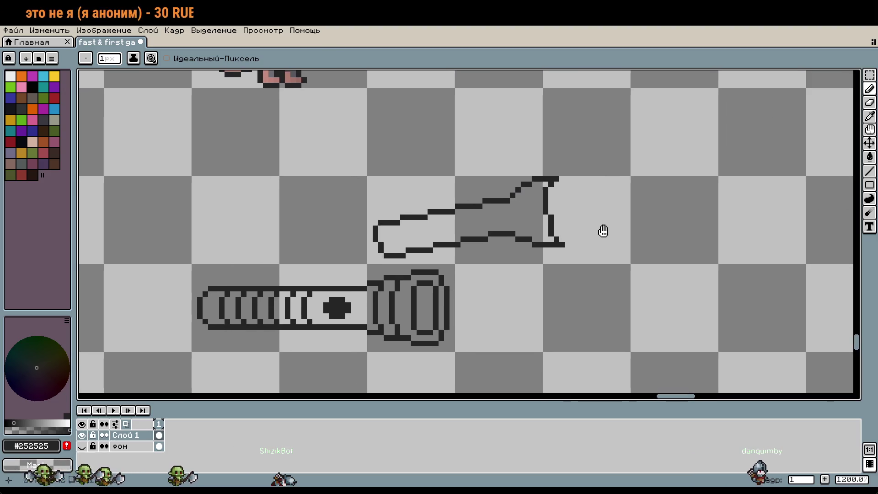
pyautogui.scroll(2, 605, 233)
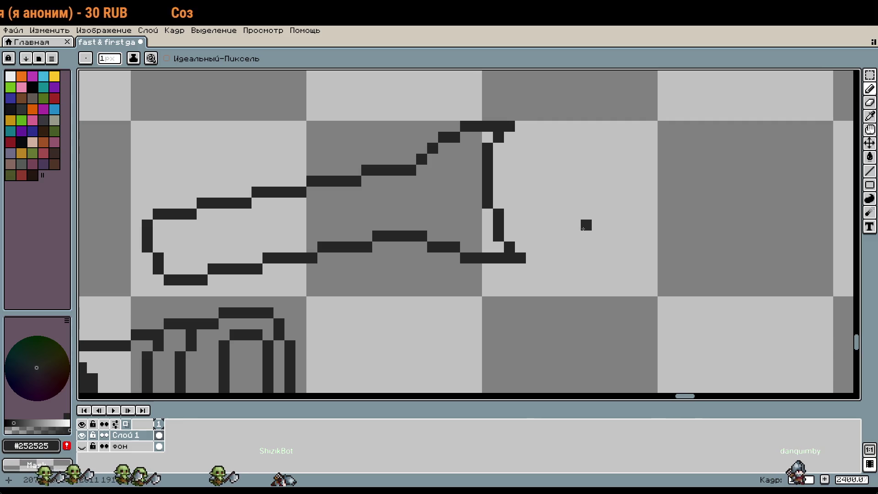
pyautogui.hotkey('ctrl', 'z')
pyautogui.click(519, 137)
pyautogui.hotkey('ctrl', 'z')
pyautogui.hotkey('ctrl', 'z')
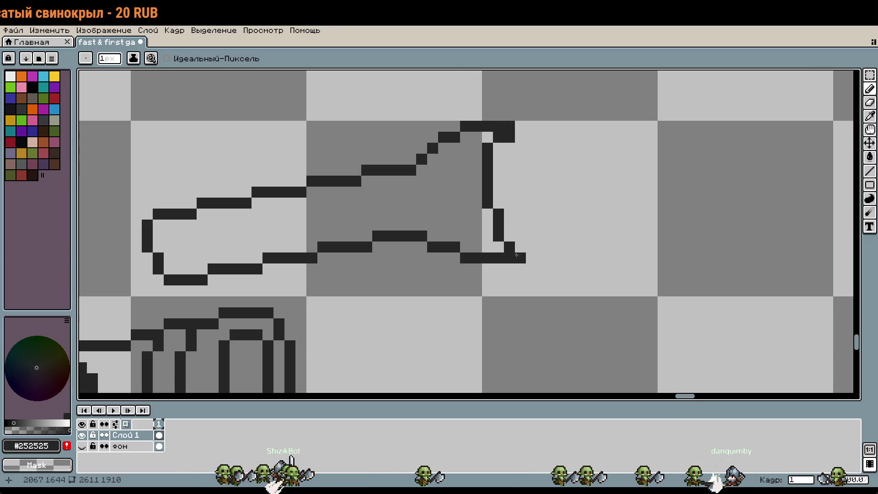
pyautogui.moveTo(509, 236); pyautogui.dragTo(540, 228)
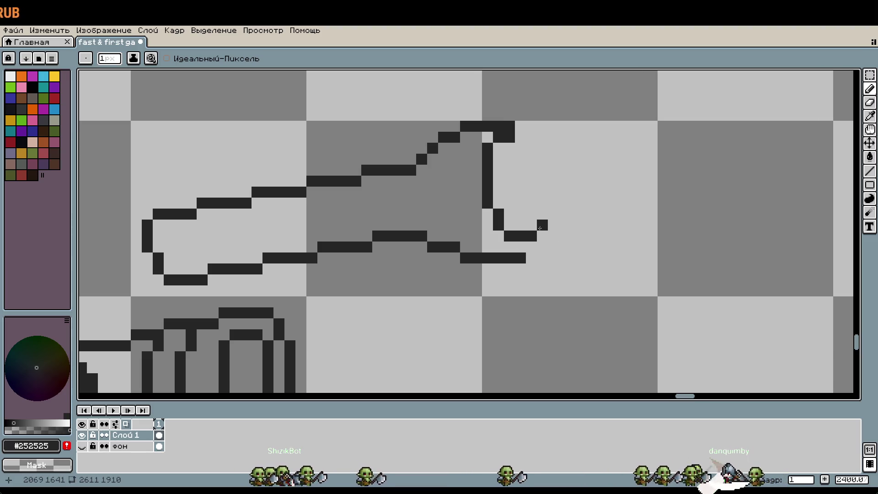
pyautogui.moveTo(487, 149); pyautogui.dragTo(505, 137)
pyautogui.click(499, 149)
# Draw an upright oval at the flared end, erasing misplaced and stray pixels.
pyautogui.click(509, 148)
pyautogui.moveTo(520, 148); pyautogui.dragTo(531, 163)
pyautogui.rightClick(531, 163)
pyautogui.click(544, 214)
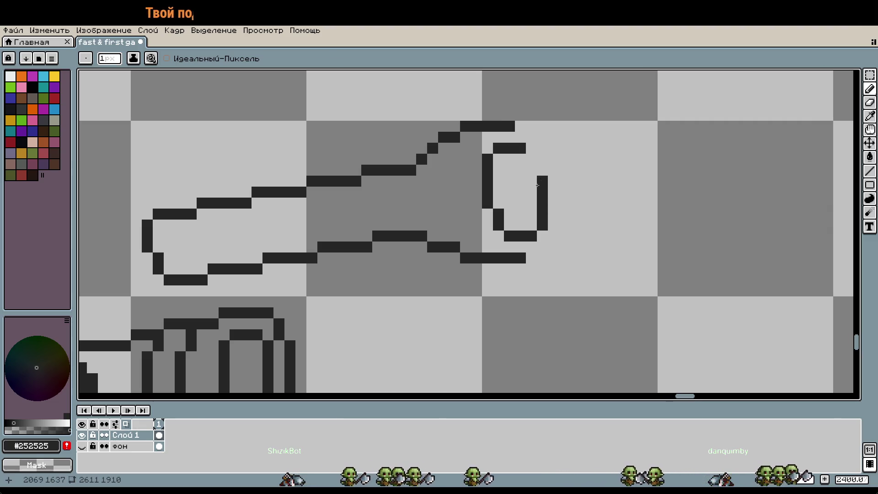
pyautogui.scroll(-2, 568, 233)
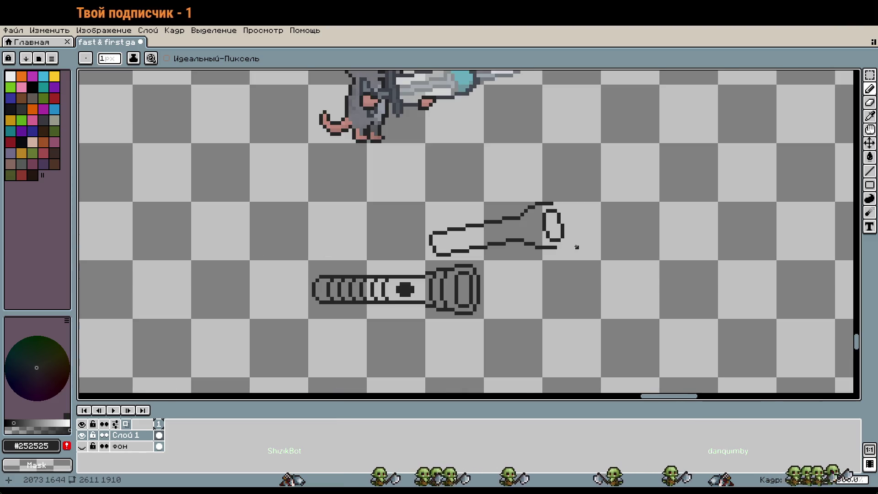
pyautogui.scroll(2, 573, 243)
pyautogui.click(480, 140)
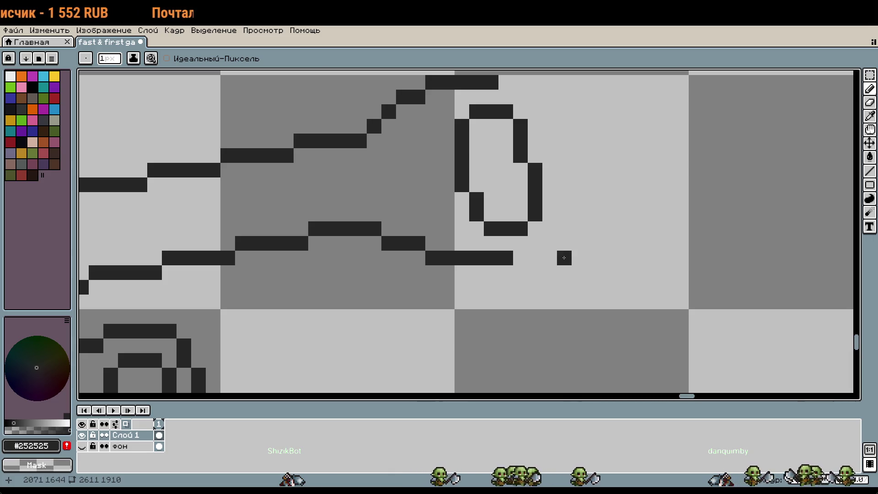
pyautogui.rightClick(564, 259)
pyautogui.scroll(-2, 564, 259)
pyautogui.scroll(2, 546, 201)
pyautogui.click(545, 201)
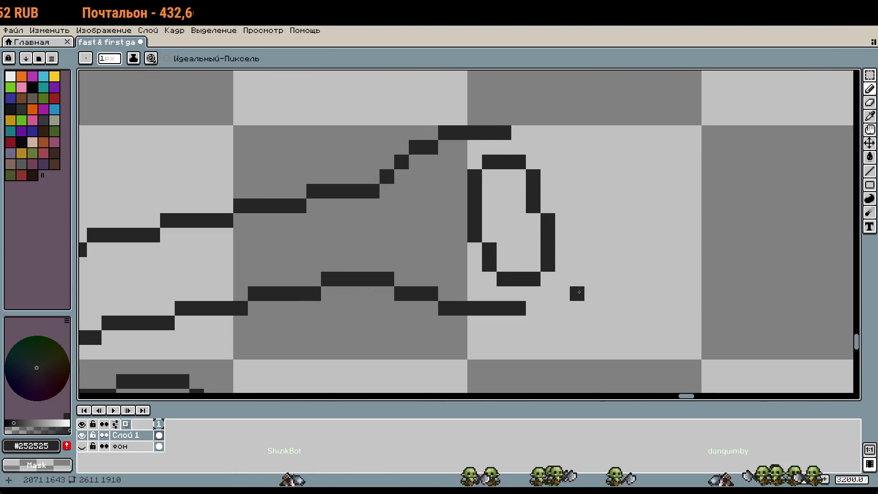
pyautogui.scroll(-1, 559, 235)
pyautogui.scroll(-1, 612, 284)
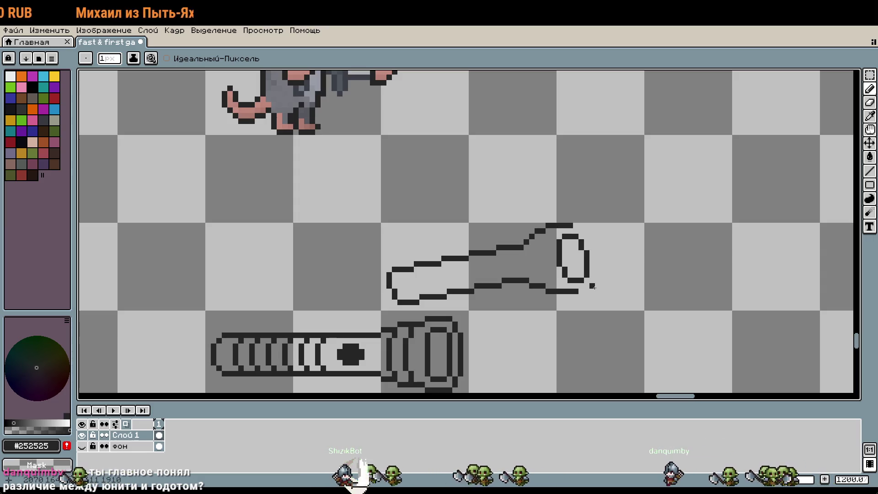
pyautogui.scroll(3, 585, 257)
# Select the oval ring and move it one pixel left.
pyautogui.press('m')
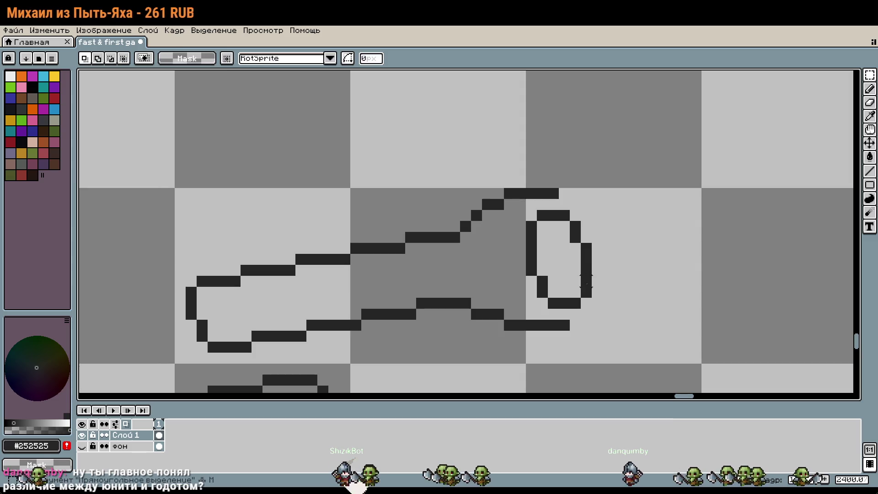
pyautogui.moveTo(593, 309); pyautogui.dragTo(525, 206)
pyautogui.moveTo(550, 245); pyautogui.dragTo(538, 245)
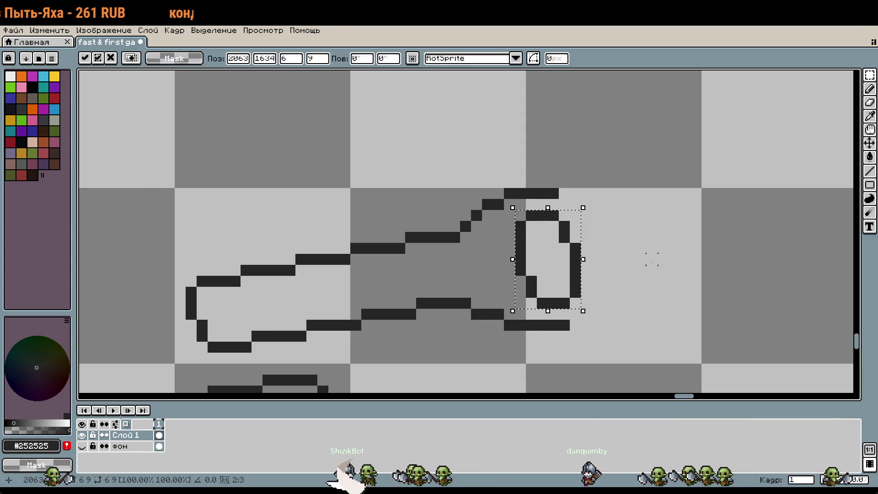
pyautogui.click(608, 292)
# Draw a second outer oval around the first, correcting one misplaced pixel.
pyautogui.press('b')
pyautogui.click(575, 314)
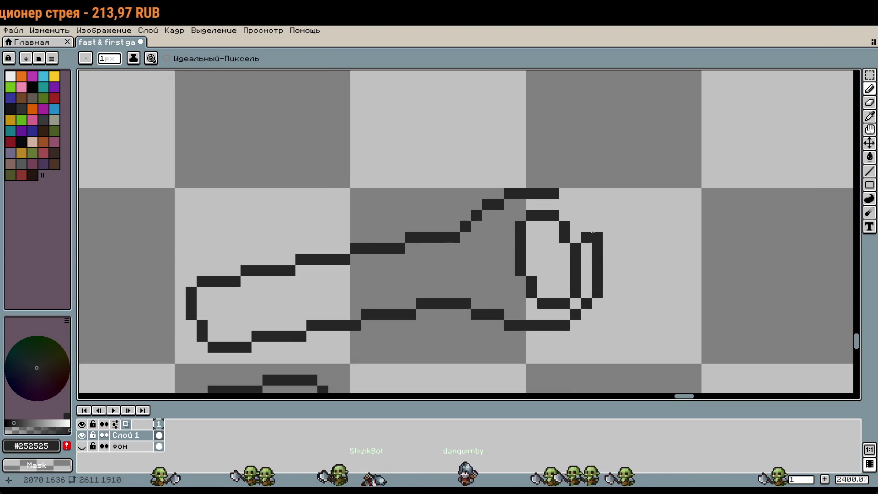
pyautogui.rightClick(571, 205)
pyautogui.click(569, 201)
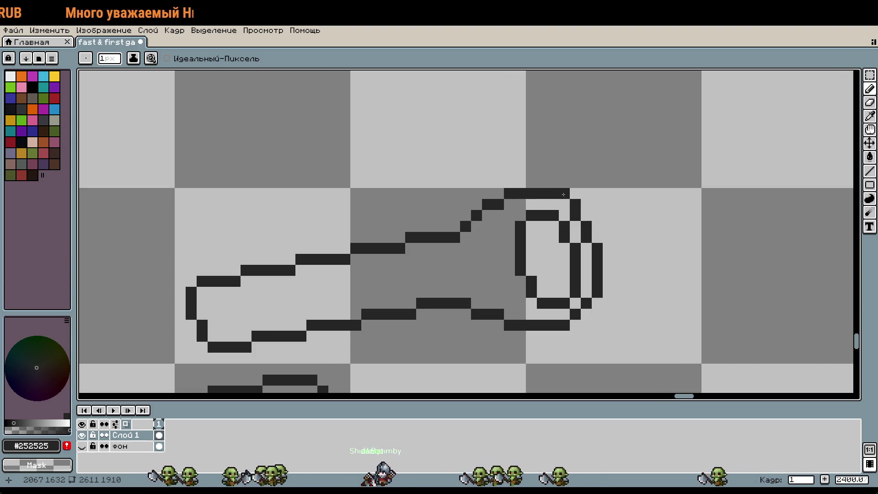
pyautogui.scroll(-3, 651, 260)
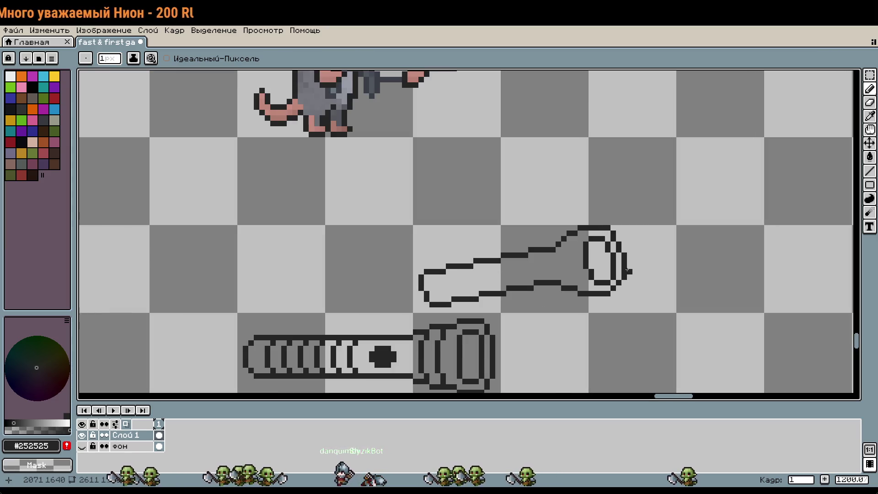
pyautogui.scroll(3, 601, 259)
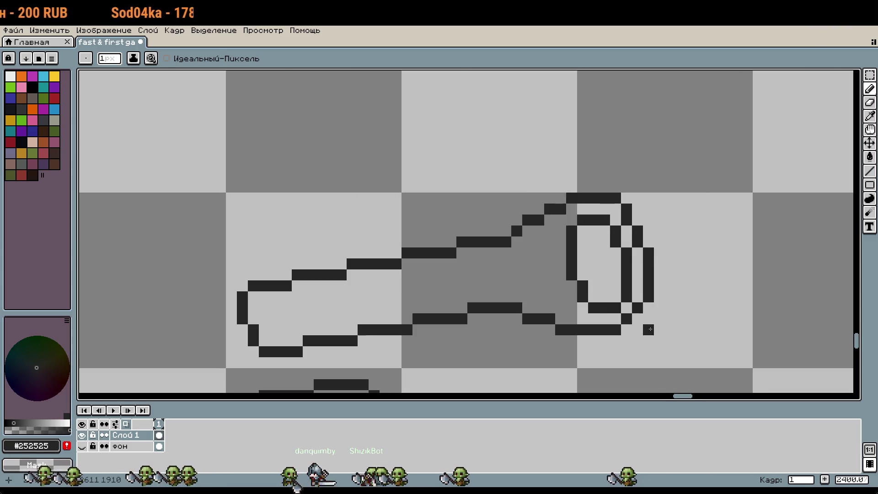
pyautogui.scroll(-1, 649, 329)
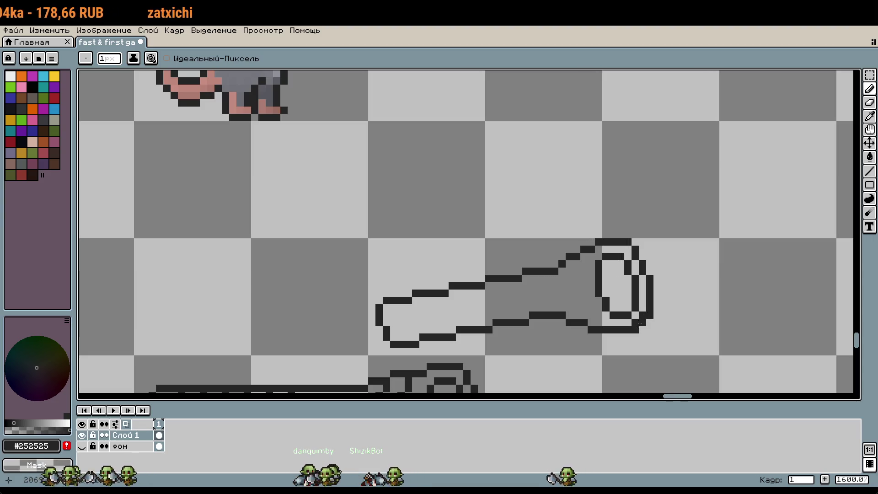
pyautogui.scroll(2, 644, 255)
pyautogui.click(655, 268)
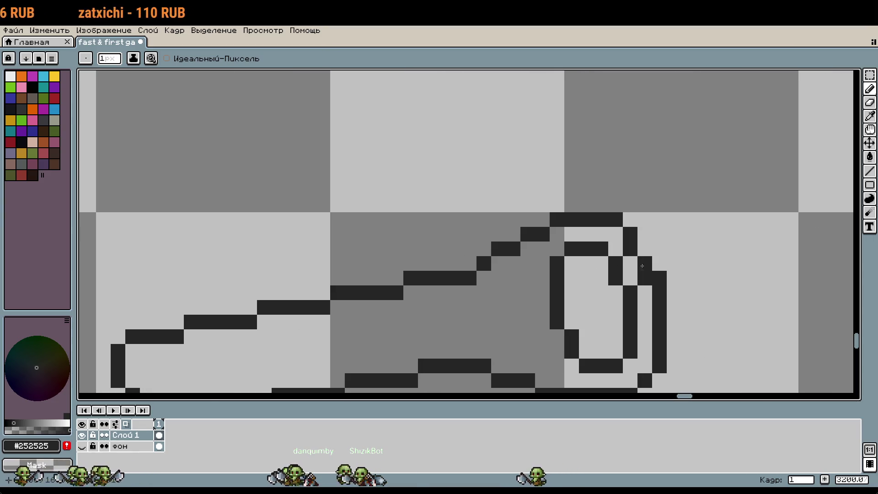
pyautogui.scroll(-3, 633, 252)
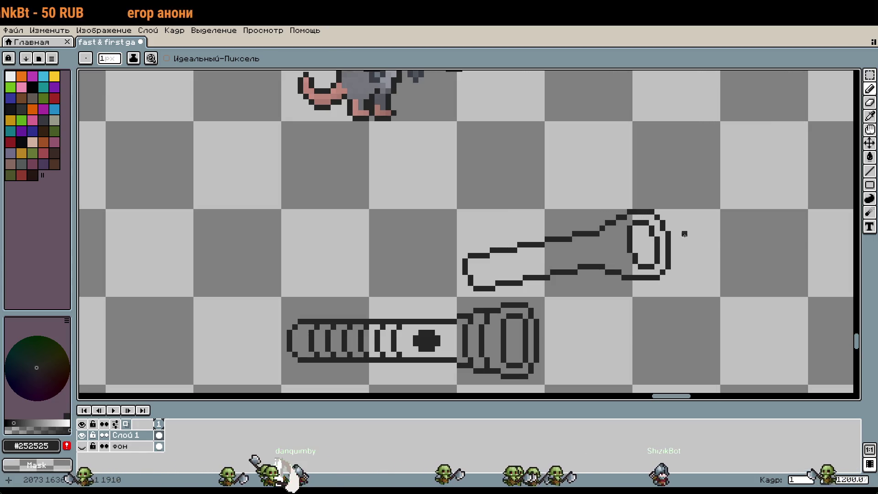
# Select the ring end, stretch it wider to the left and nudge it up one pixel.
pyautogui.moveTo(693, 314)
pyautogui.mouseDown()
pyautogui.moveTo(678, 231)
pyautogui.moveTo(683, 273)
pyautogui.mouseUp()
pyautogui.scroll(4, 683, 273)
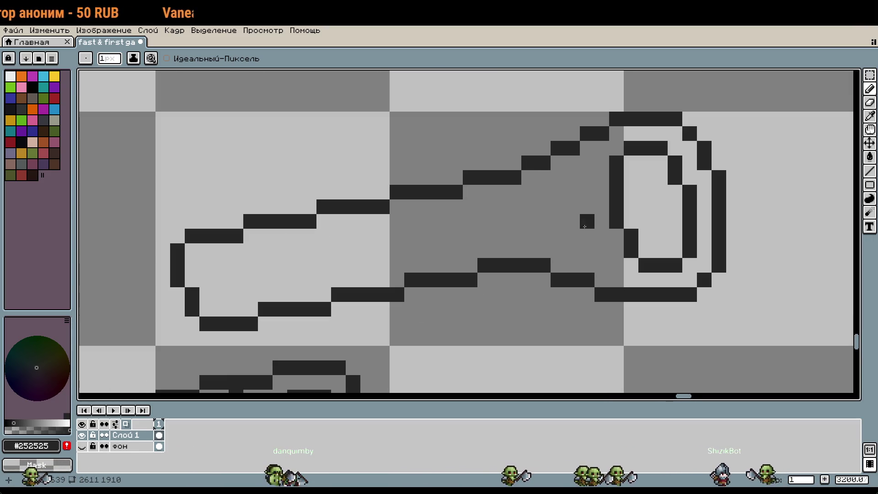
pyautogui.scroll(-3, 671, 287)
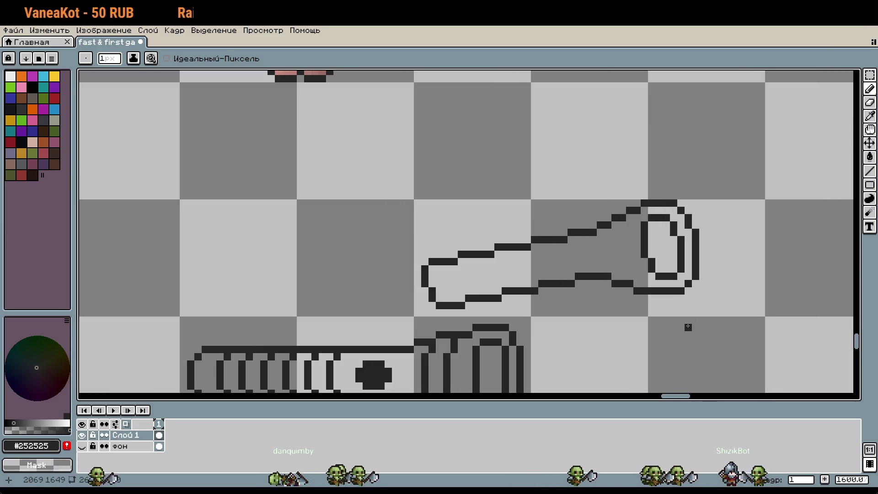
pyautogui.press('m')
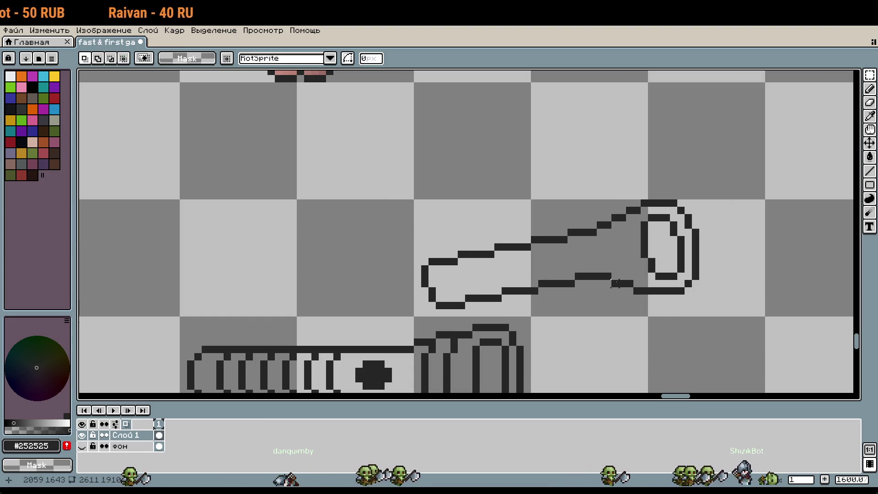
pyautogui.moveTo(596, 271); pyautogui.dragTo(709, 312)
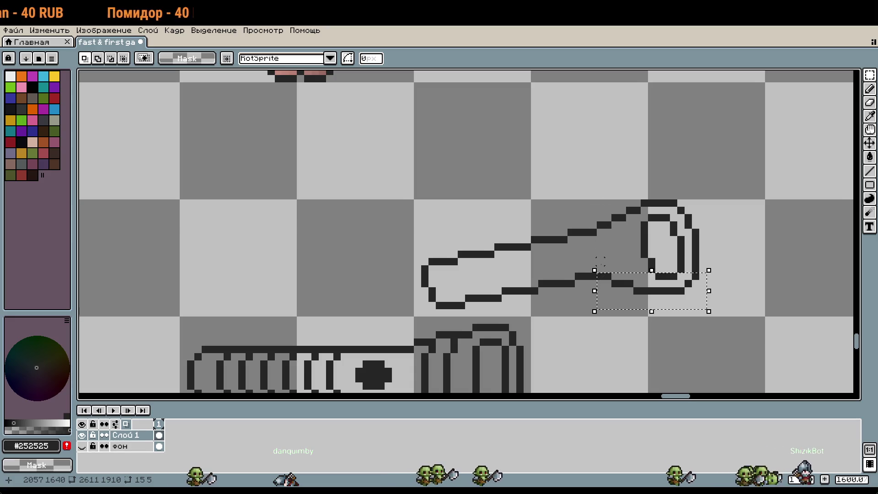
pyautogui.moveTo(599, 270); pyautogui.dragTo(780, 148)
pyautogui.click(662, 241)
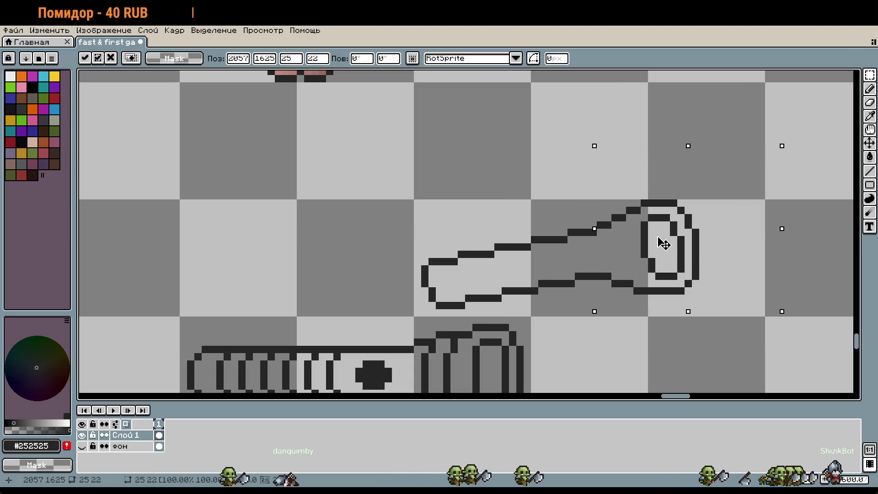
pyautogui.moveTo(589, 231); pyautogui.dragTo(574, 231)
pyautogui.moveTo(639, 246); pyautogui.dragTo(639, 239)
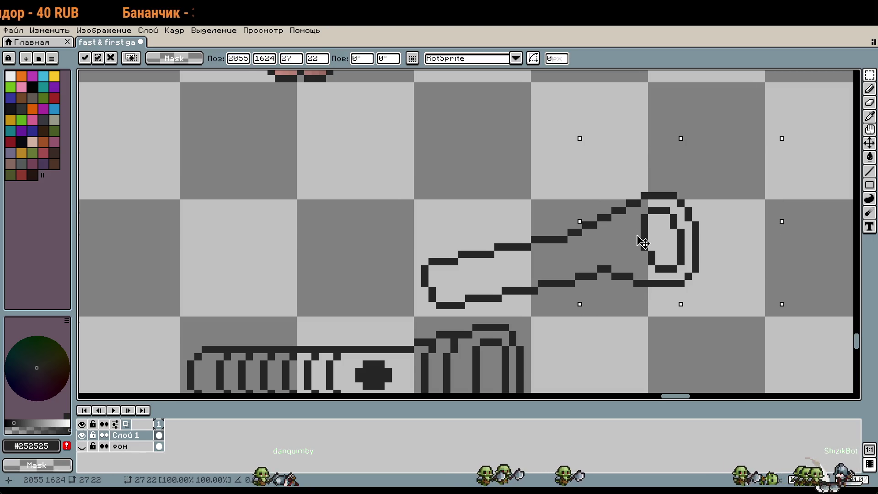
pyautogui.hotkey('ctrl', 'd')
# Erase the raised bump on the outline's lower line with the pencil.
pyautogui.scroll(1, 605, 260)
pyautogui.press('b')
pyautogui.moveTo(590, 278); pyautogui.dragTo(579, 289)
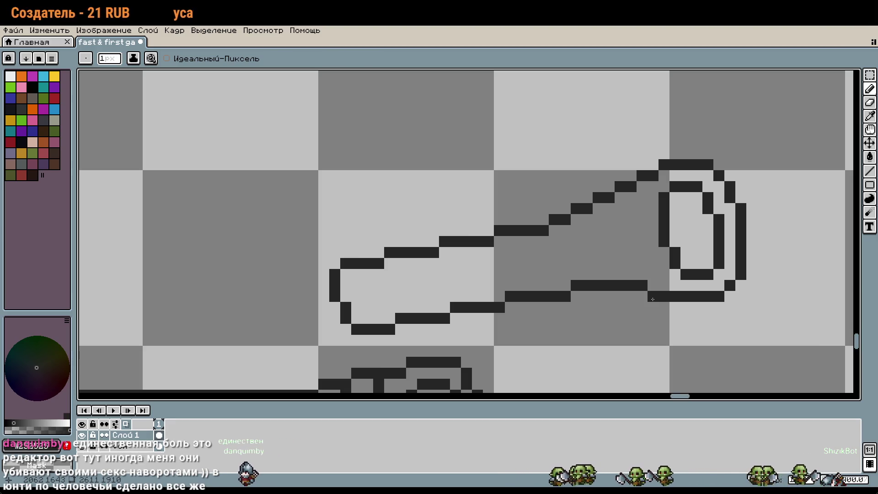
pyautogui.scroll(-2, 504, 302)
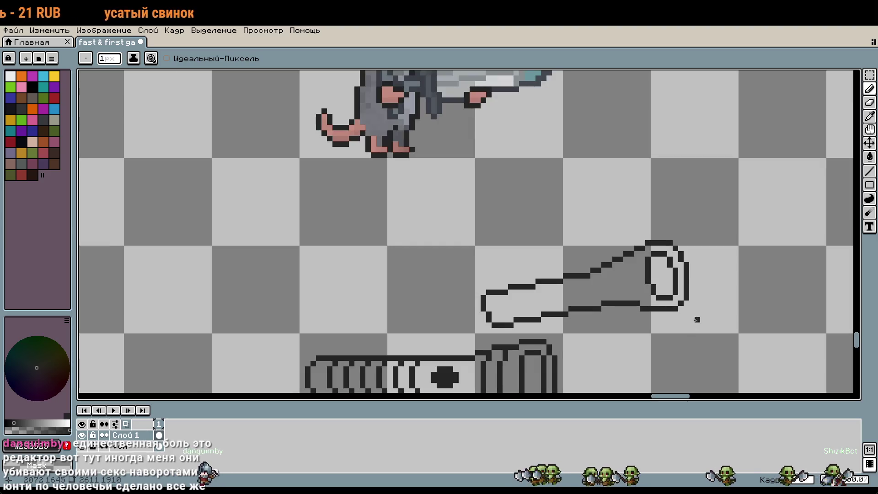
# Select the flared end with the upper diagonal and shift it one pixel left.
pyautogui.press('m')
pyautogui.moveTo(622, 234)
pyautogui.mouseDown()
pyautogui.moveTo(730, 320)
pyautogui.moveTo(730, 330)
pyautogui.mouseUp()
pyautogui.click(707, 304)
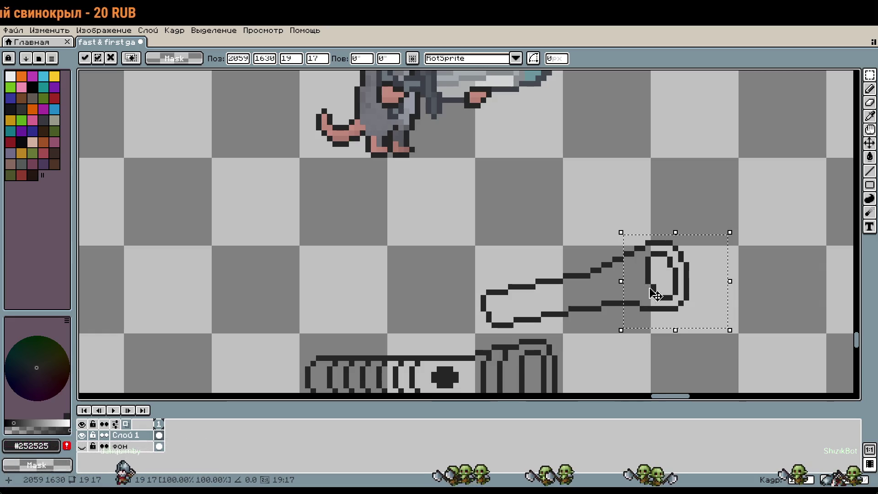
pyautogui.moveTo(592, 273); pyautogui.dragTo(623, 251)
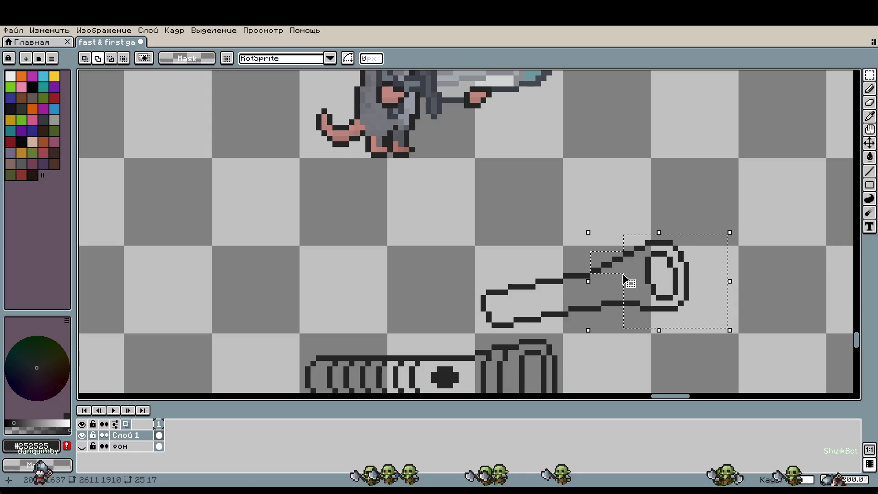
pyautogui.click(659, 278)
pyautogui.moveTo(647, 278); pyautogui.dragTo(640, 279)
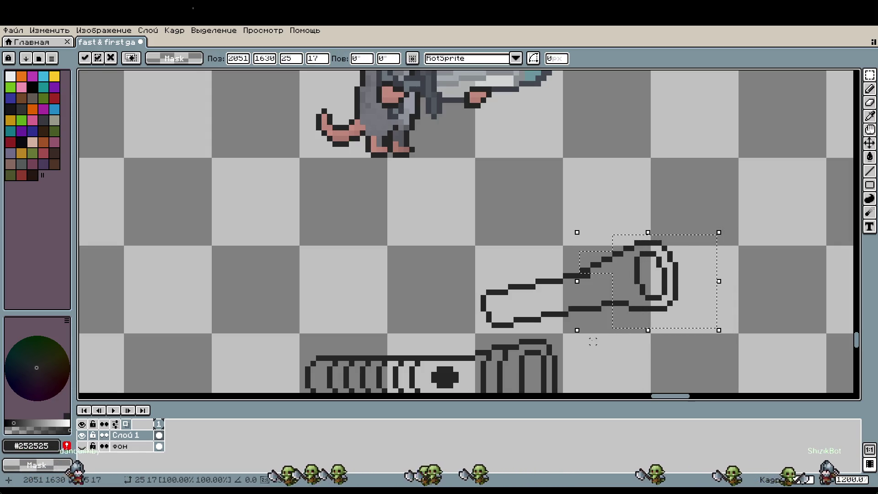
pyautogui.press('Return')
pyautogui.scroll(2, 604, 274)
# Extend the upper edge line toward the ring, undoing a stray stroke and pixel.
pyautogui.press('b')
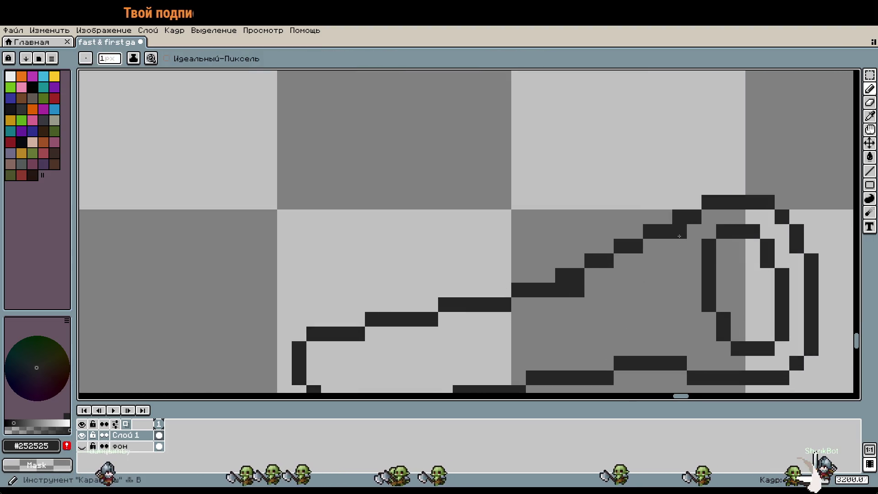
pyautogui.click(598, 278)
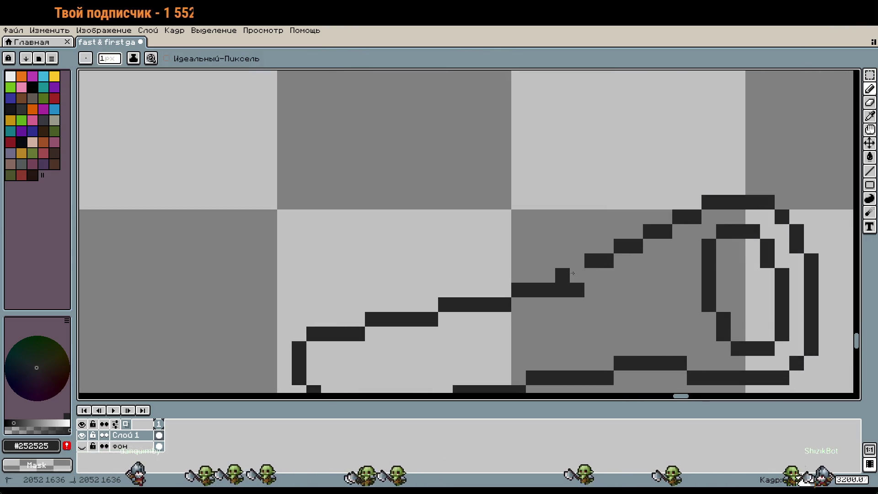
pyautogui.hotkey('ctrl', 'z')
pyautogui.hotkey('ctrl', 'z')
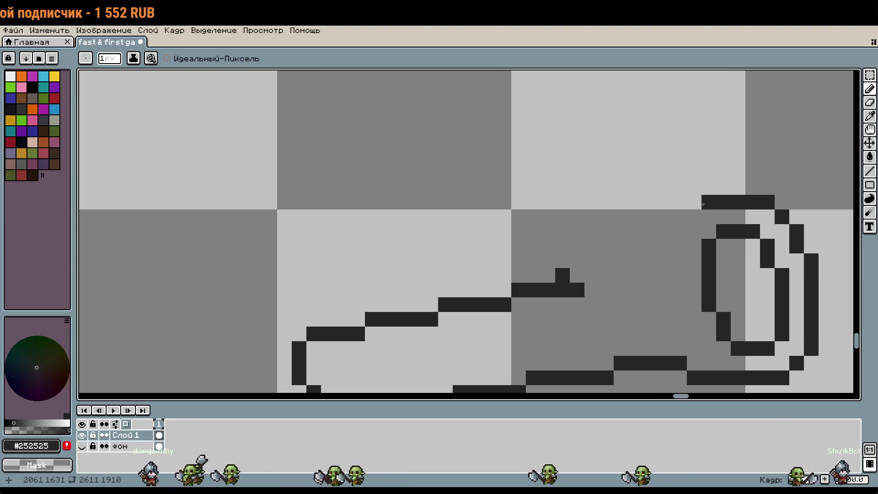
pyautogui.hotkey('ctrl', 'z')
pyautogui.moveTo(590, 275)
pyautogui.mouseDown()
pyautogui.moveTo(631, 260)
pyautogui.moveTo(685, 217)
pyautogui.mouseUp()
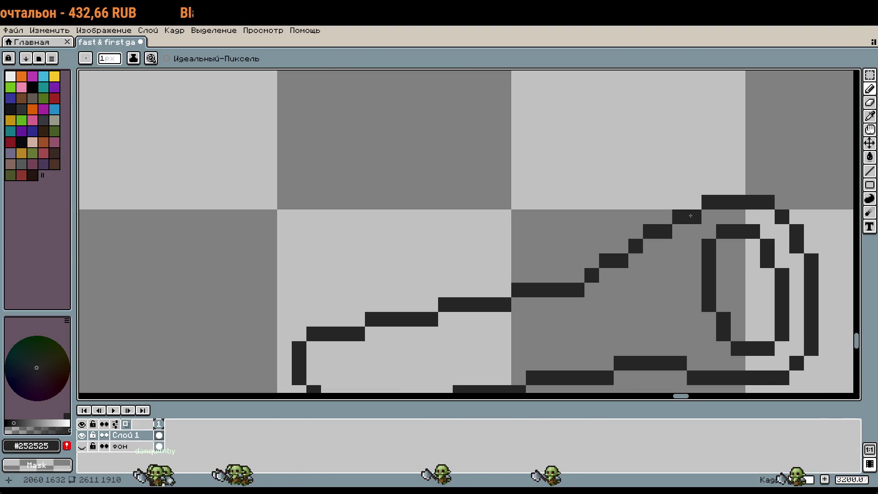
pyautogui.scroll(-2, 650, 247)
pyautogui.scroll(2, 614, 276)
pyautogui.rightClick(617, 262)
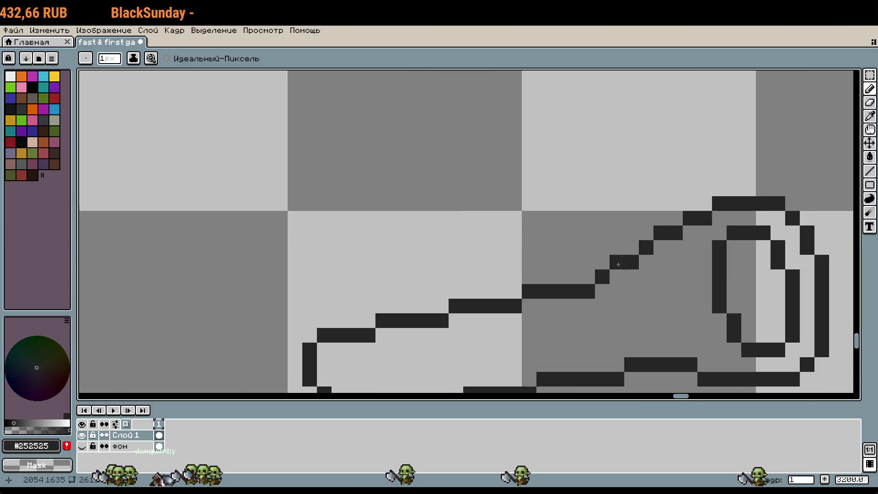
# Rework the lower edge's stair steps, raising several line pixels one row.
pyautogui.click(603, 291)
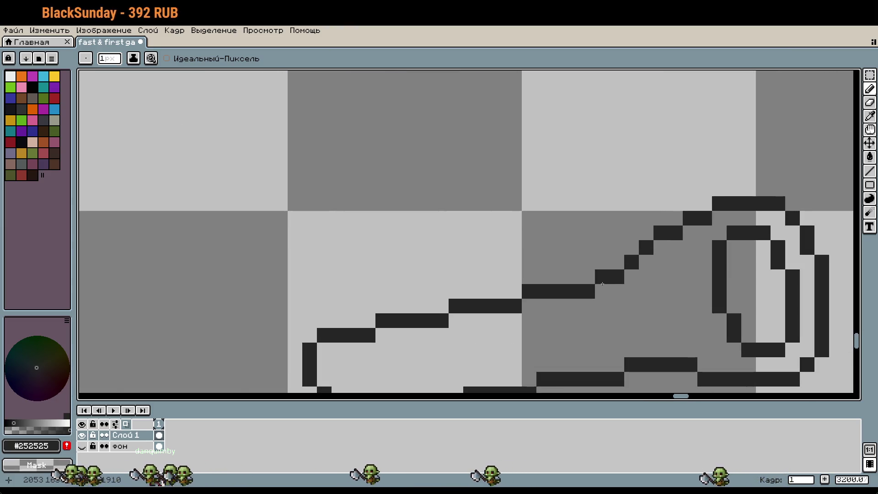
pyautogui.click(665, 311)
pyautogui.scroll(-1, 666, 312)
pyautogui.rightClick(661, 306)
pyautogui.rightClick(618, 296)
pyautogui.rightClick(607, 297)
pyautogui.moveTo(607, 285); pyautogui.dragTo(623, 283)
pyautogui.rightClick(629, 285)
pyautogui.click(630, 275)
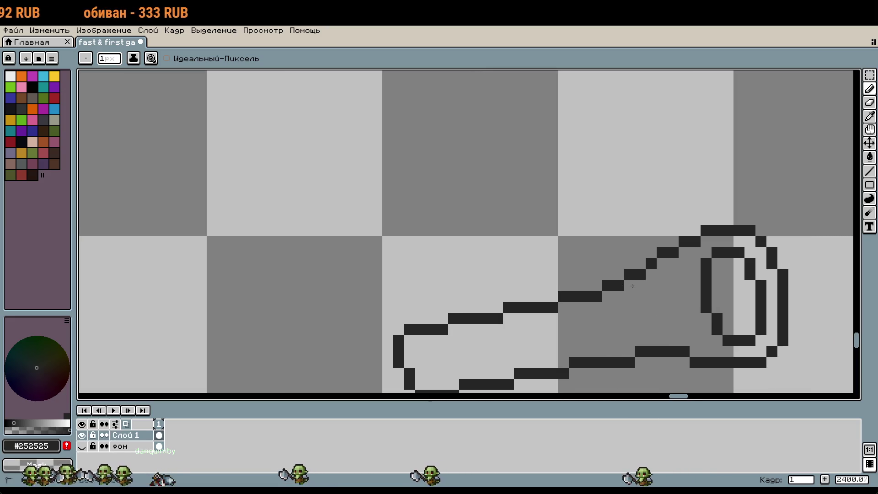
# Add a pixel beside the stair-step line and move another line pixel one row lower.
pyautogui.scroll(-2, 659, 279)
pyautogui.scroll(2, 660, 273)
pyautogui.scroll(1, 659, 273)
pyautogui.click(706, 259)
pyautogui.rightClick(661, 265)
pyautogui.click(662, 287)
pyautogui.scroll(-5, 686, 292)
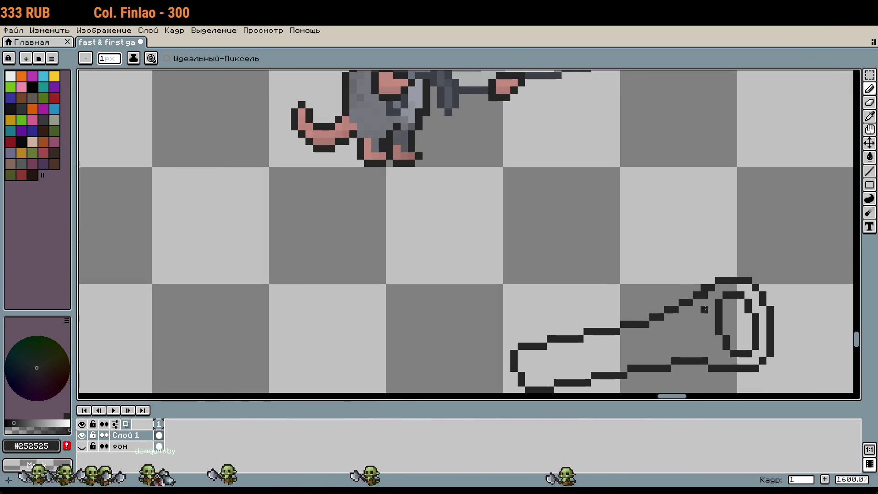
pyautogui.scroll(-1, 704, 323)
pyautogui.moveTo(704, 324); pyautogui.dragTo(704, 278)
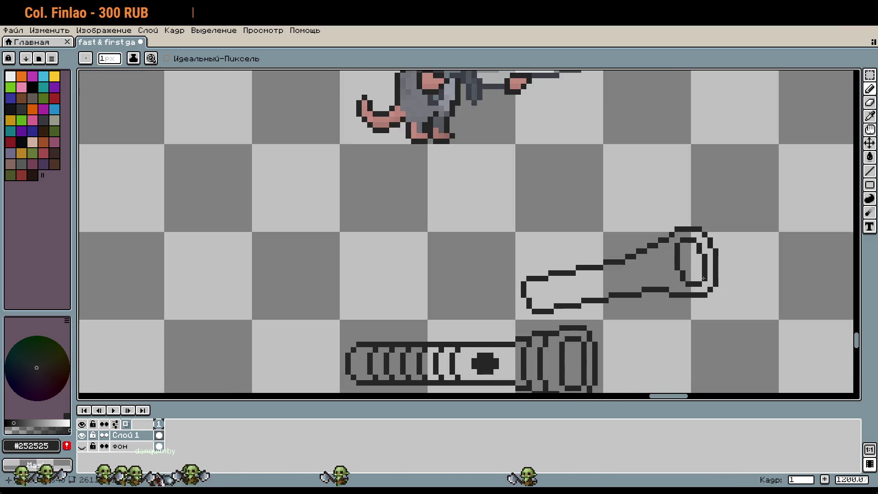
# Undo the last several pencil edits to the tube outline.
pyautogui.hotkey('ctrl', 'z')
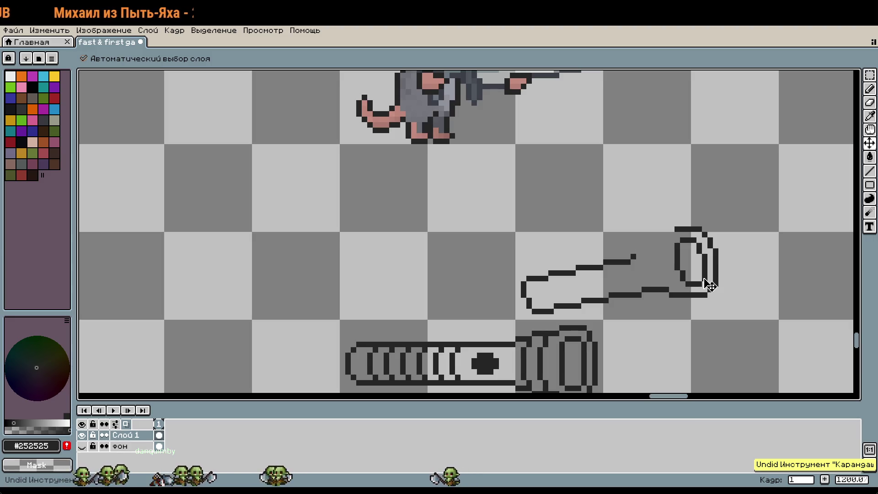
pyautogui.hotkey('ctrl', 'z')
pyautogui.hotkey('ctrl', 'z')
pyautogui.hotkey('ctrl', 'z')
pyautogui.press('b')
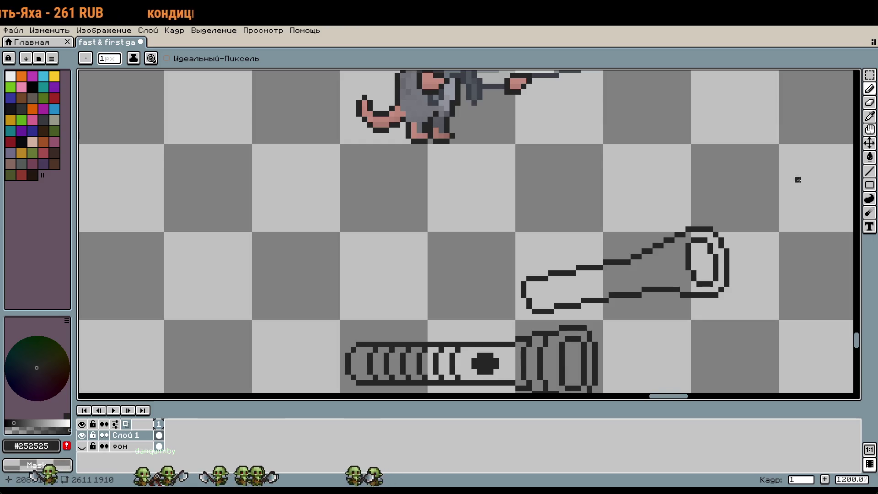
pyautogui.scroll(-2, 815, 234)
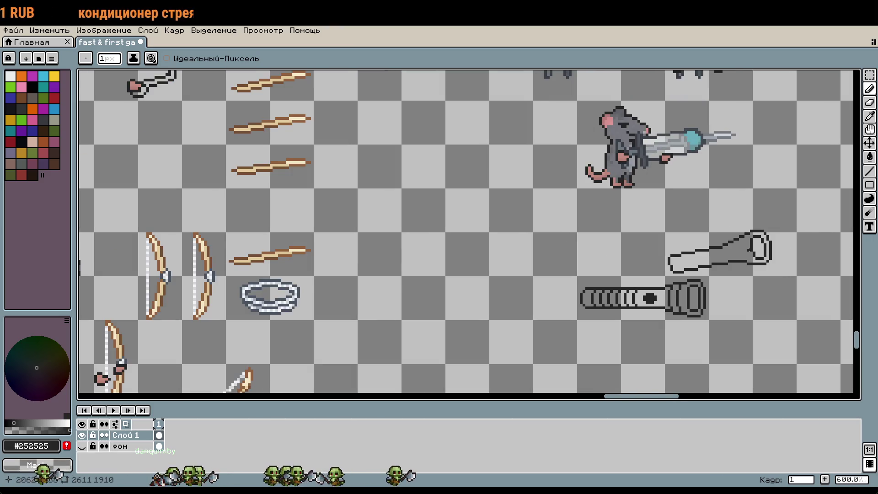
pyautogui.scroll(4, 750, 250)
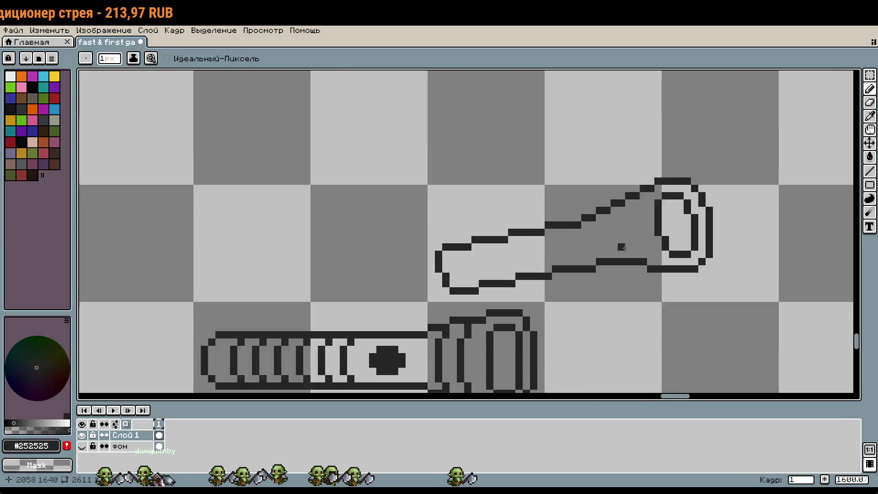
pyautogui.scroll(1, 612, 239)
pyautogui.click(607, 226)
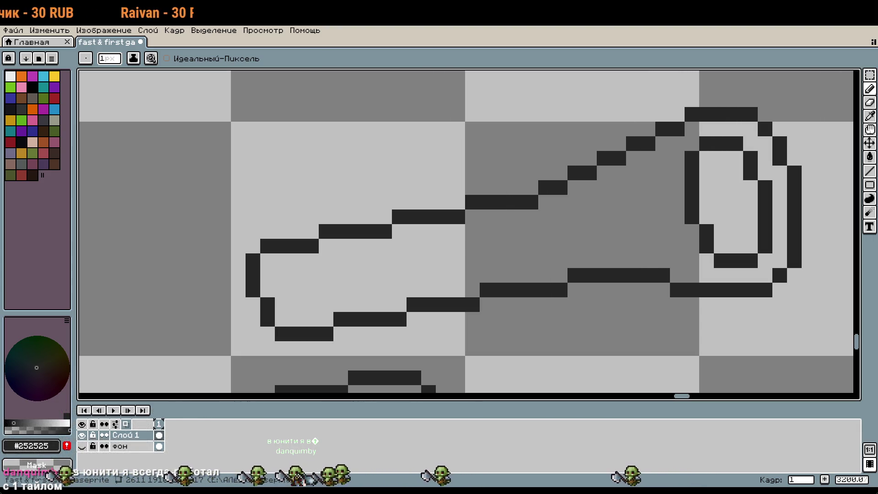
pyautogui.scroll(-6, 482, 237)
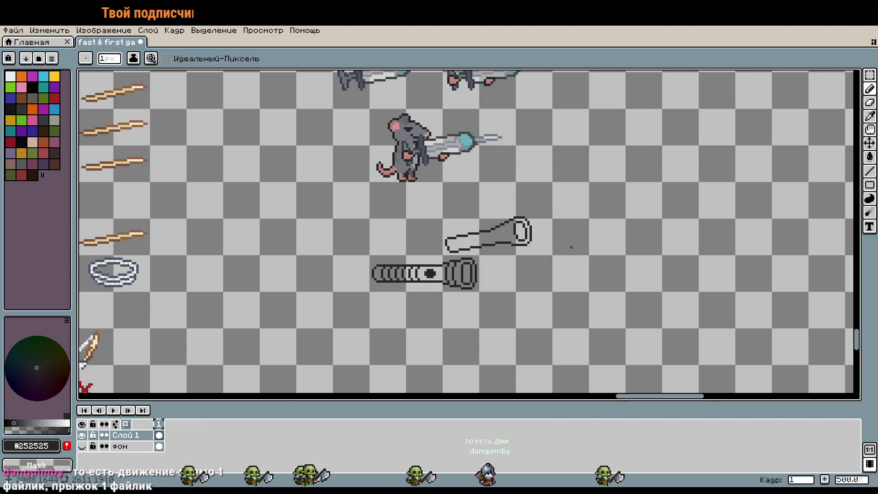
# Lower one step of the tube's bottom outline by a pixel.
pyautogui.moveTo(582, 250); pyautogui.dragTo(630, 261)
pyautogui.scroll(7, 528, 260)
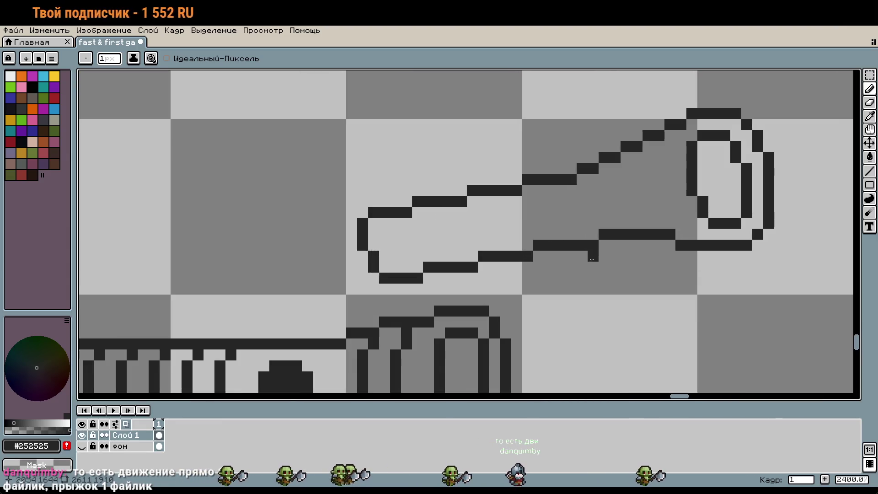
pyautogui.click(547, 255)
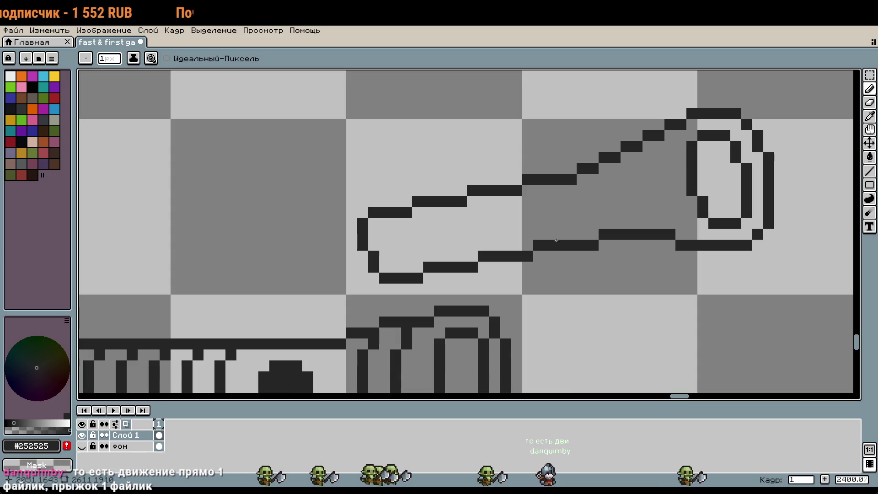
pyautogui.click(538, 256)
pyautogui.rightClick(539, 245)
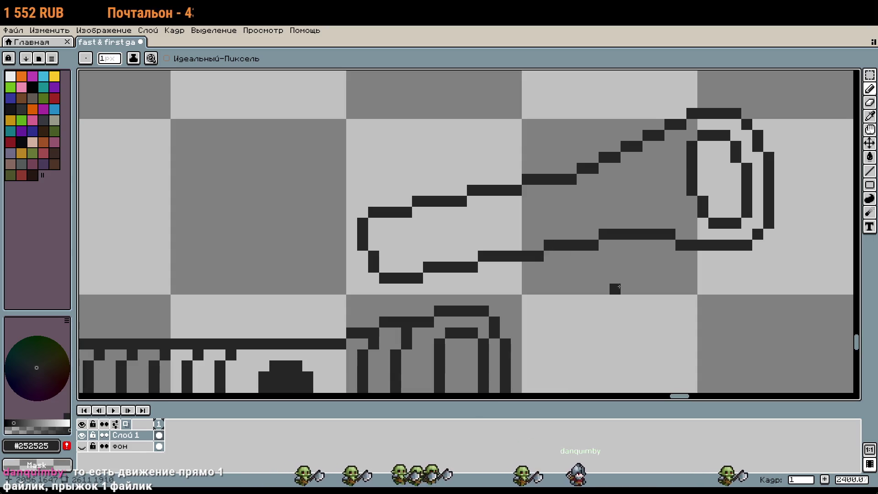
# Marquee-select the standing grey rat sprite on the sprite sheet.
pyautogui.scroll(-2, 650, 284)
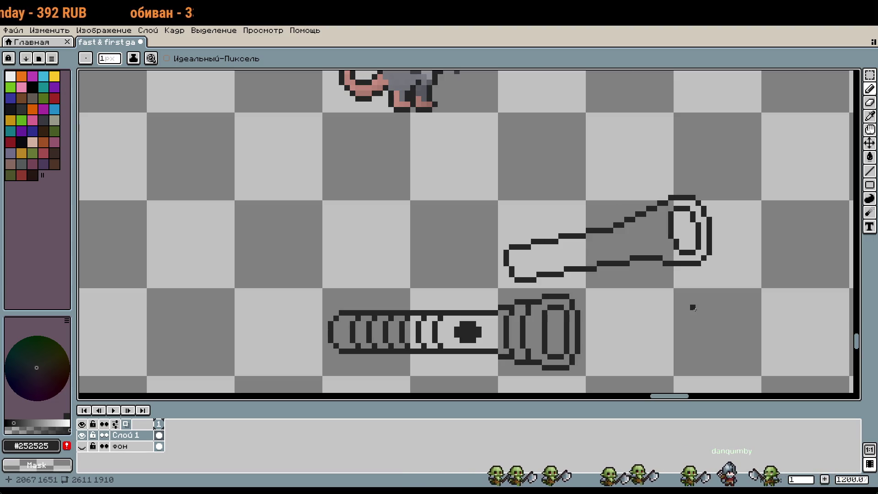
pyautogui.scroll(-3, 676, 323)
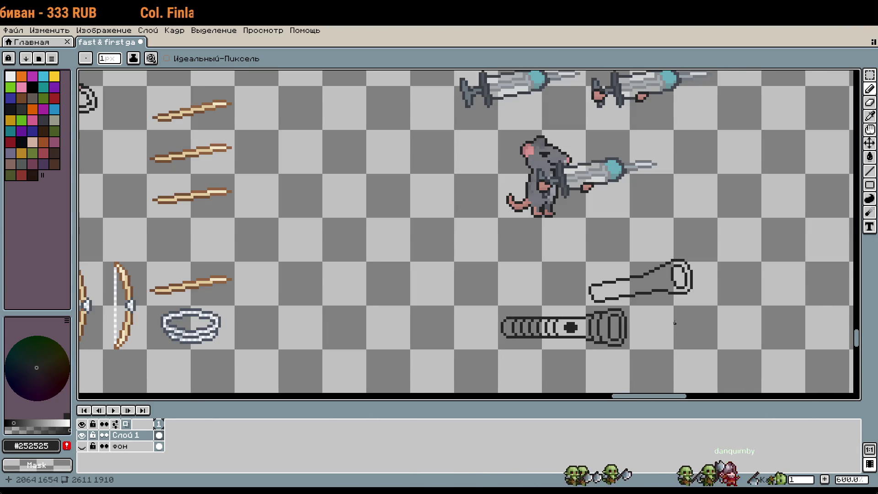
pyautogui.scroll(-2, 675, 323)
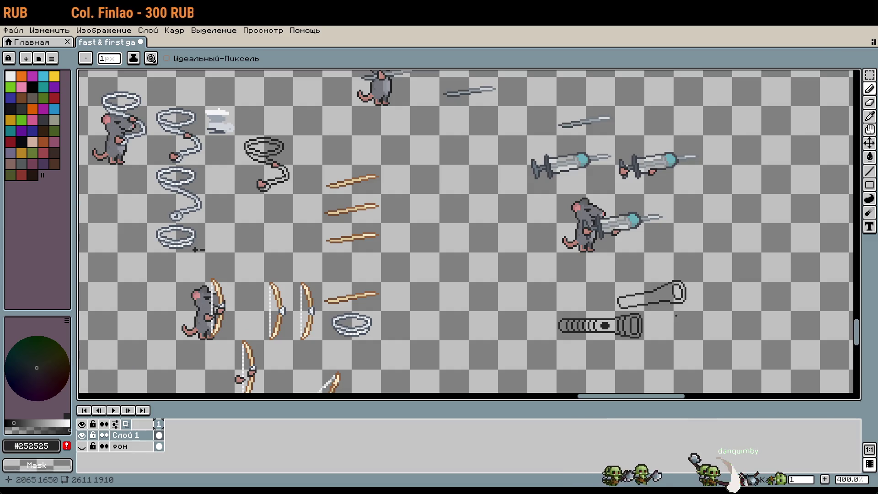
pyautogui.scroll(-6, 677, 315)
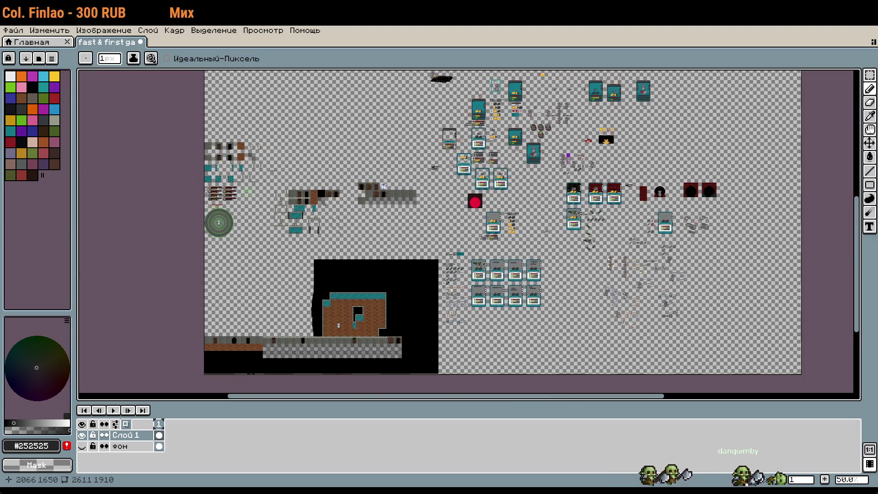
pyautogui.scroll(6, 689, 177)
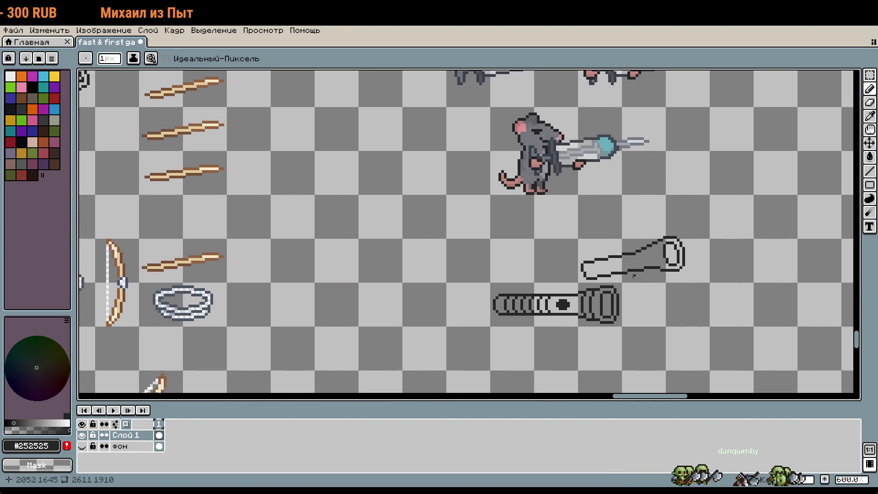
pyautogui.scroll(-6, 612, 254)
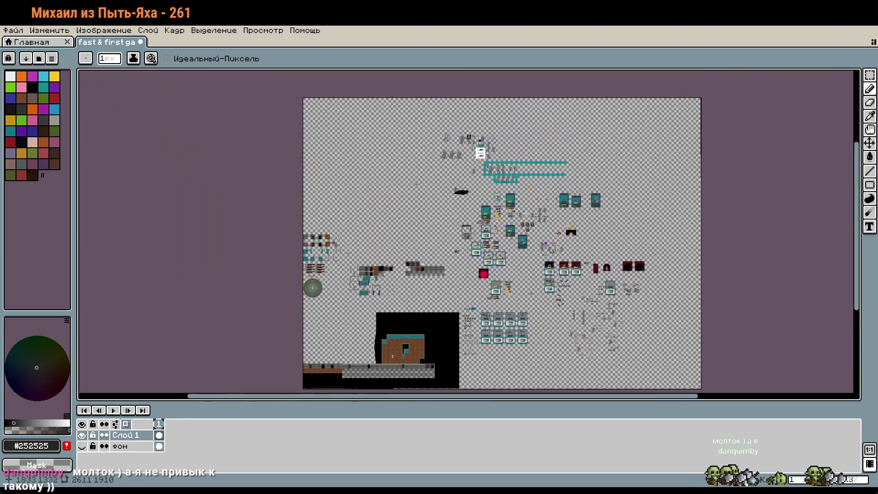
pyautogui.scroll(5, 541, 238)
pyautogui.press('m')
pyautogui.moveTo(457, 206); pyautogui.dragTo(534, 286)
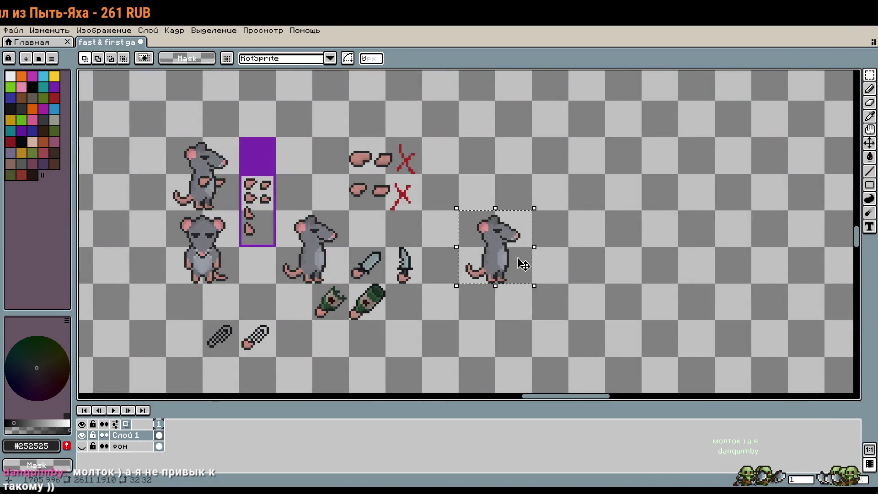
# Paste the copied rat and place it below the tube outlines.
pyautogui.scroll(-3, 615, 326)
pyautogui.moveTo(615, 326); pyautogui.dragTo(547, 234)
pyautogui.scroll(4, 547, 234)
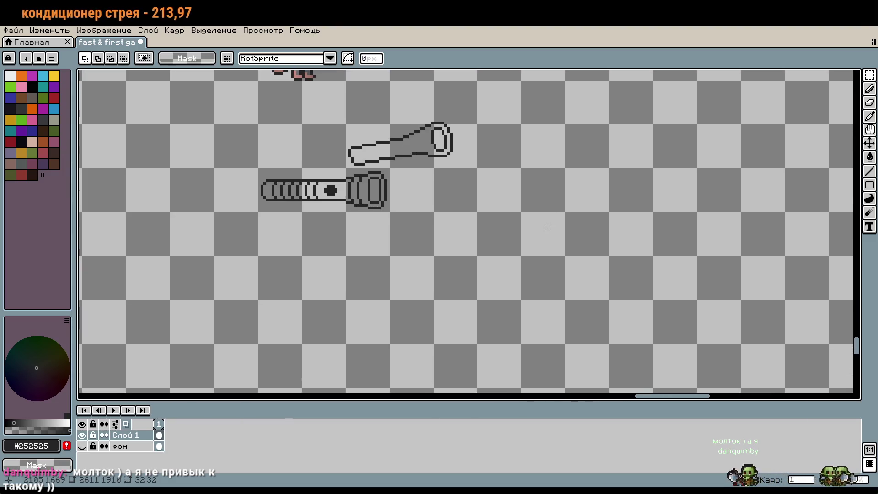
pyautogui.hotkey('ctrl', 'v')
pyautogui.moveTo(466, 231); pyautogui.dragTo(482, 254)
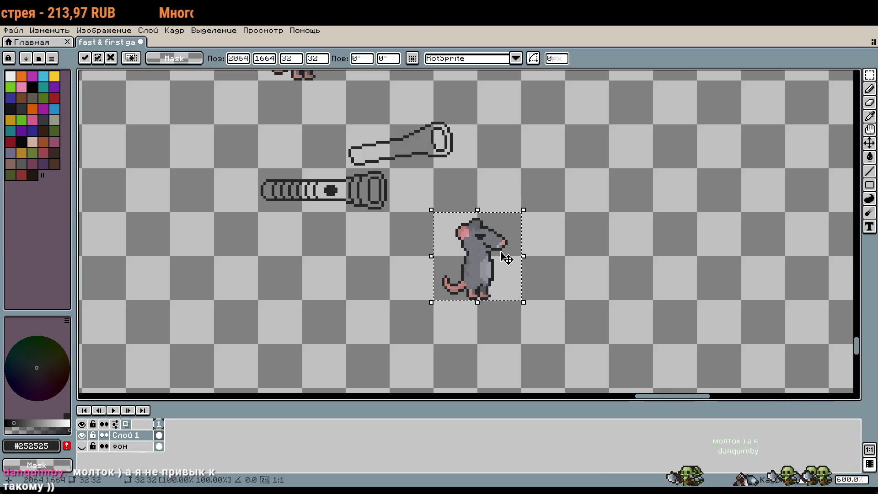
pyautogui.click(430, 192)
# Trial-fit the tube outline into the rat's paws, then revert it to its spot.
pyautogui.moveTo(346, 124); pyautogui.dragTo(477, 169)
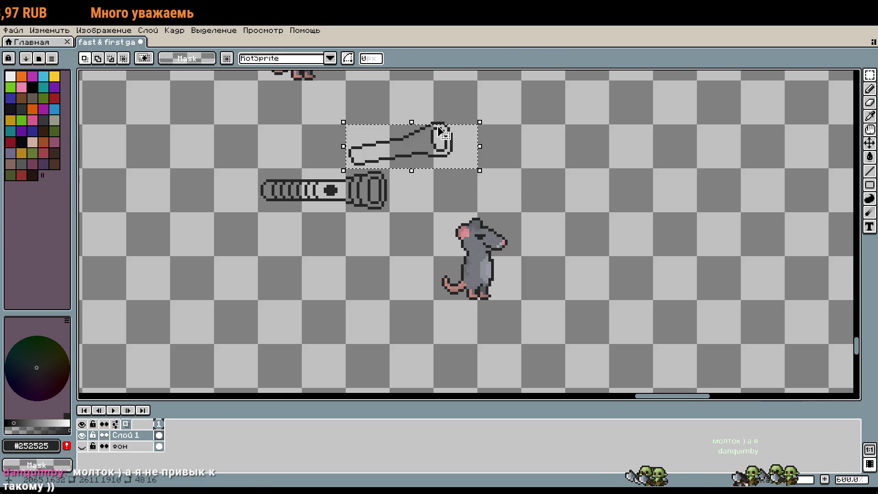
pyautogui.moveTo(423, 116); pyautogui.dragTo(464, 130)
pyautogui.moveTo(414, 158)
pyautogui.mouseDown()
pyautogui.moveTo(521, 287)
pyautogui.moveTo(523, 270)
pyautogui.mouseUp()
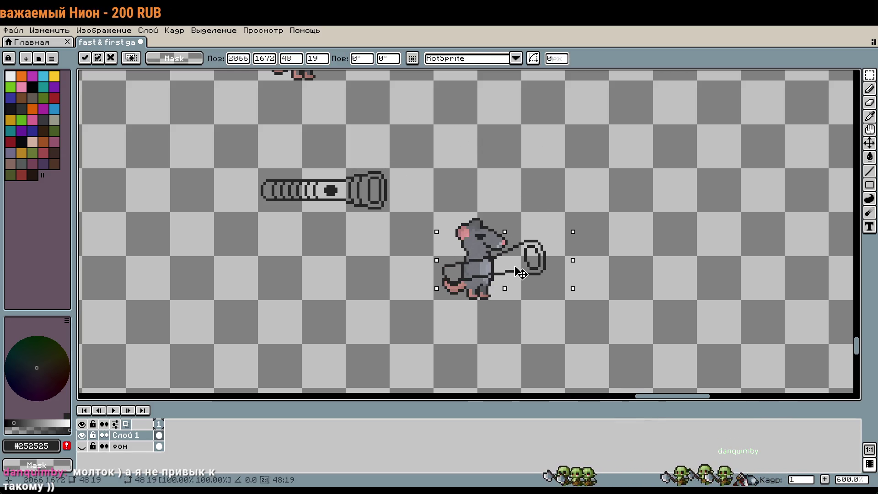
pyautogui.press('Left')
pyautogui.press('Left')
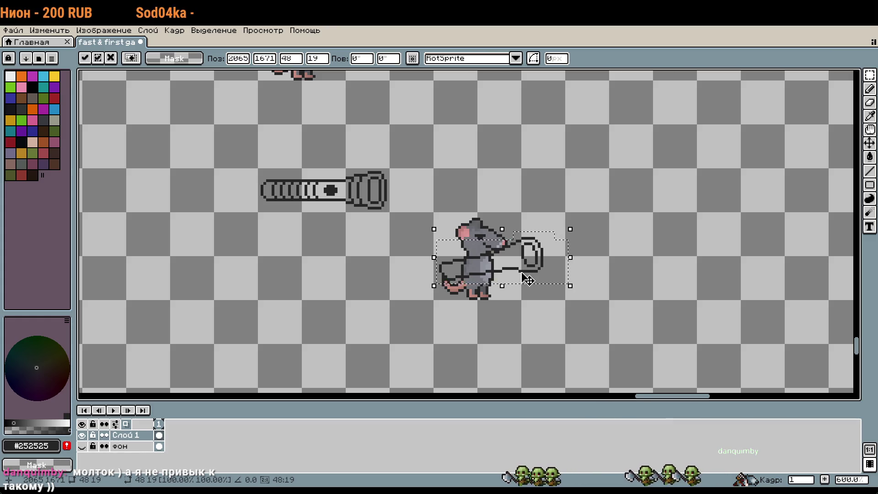
pyautogui.click(546, 309)
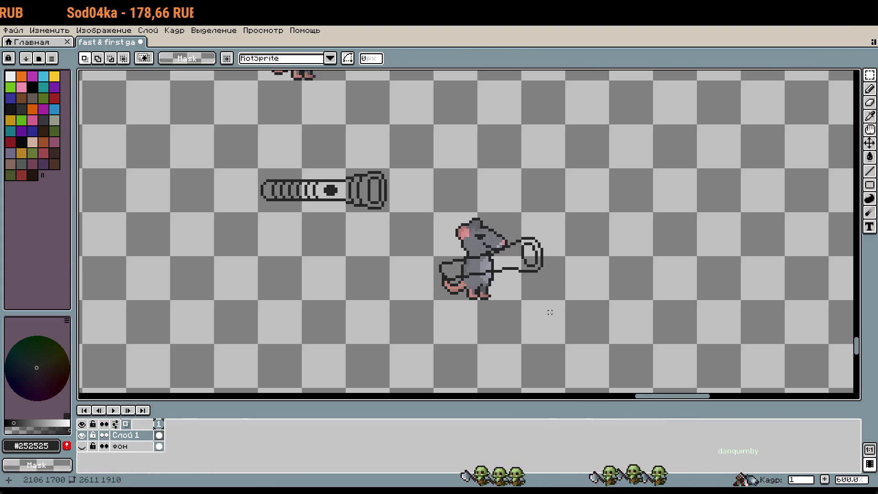
pyautogui.hotkey('ctrl', 'z')
pyautogui.hotkey('ctrl', 'z')
pyautogui.hotkey('ctrl', 'z')
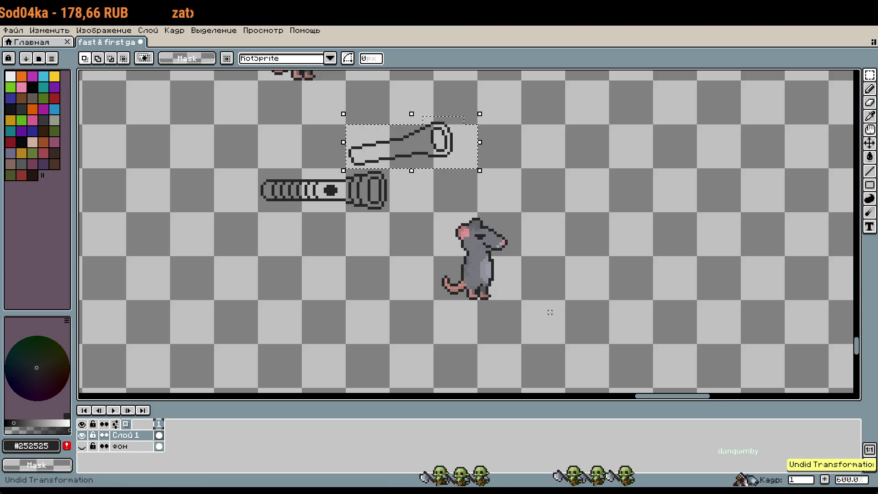
pyautogui.hotkey('ctrl', 'y')
# Select the flare's upper edge above the ring and test nudging it down and back up.
pyautogui.moveTo(528, 282)
pyautogui.mouseDown()
pyautogui.moveTo(499, 276)
pyautogui.moveTo(522, 267)
pyautogui.mouseUp()
pyautogui.scroll(5, 522, 266)
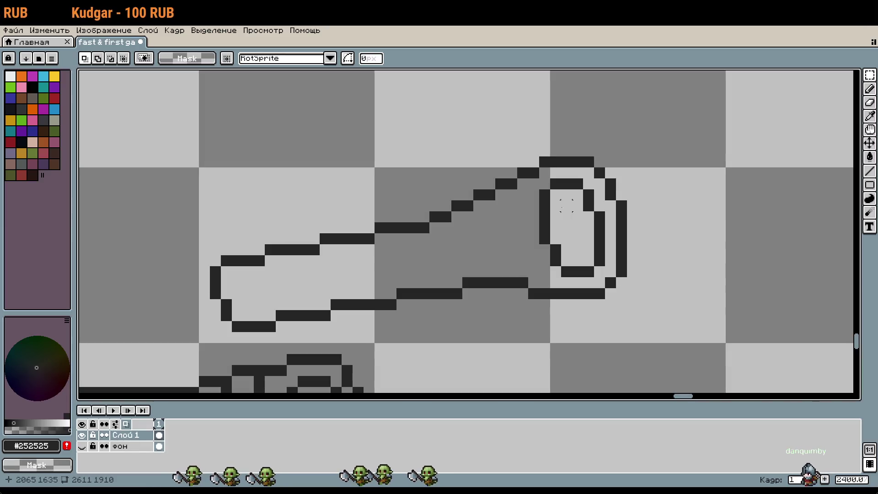
pyautogui.press('l')
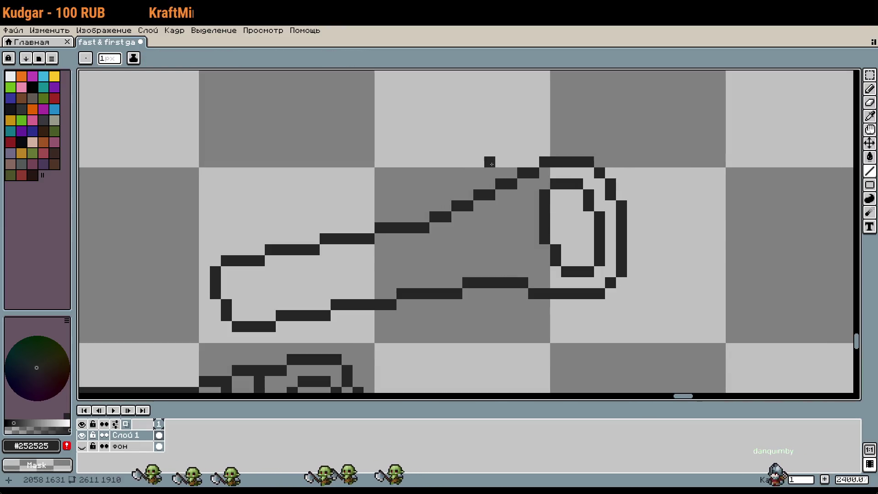
pyautogui.press('m')
pyautogui.moveTo(486, 147); pyautogui.dragTo(699, 208)
pyautogui.moveTo(416, 121); pyautogui.dragTo(695, 191)
pyautogui.press('Down')
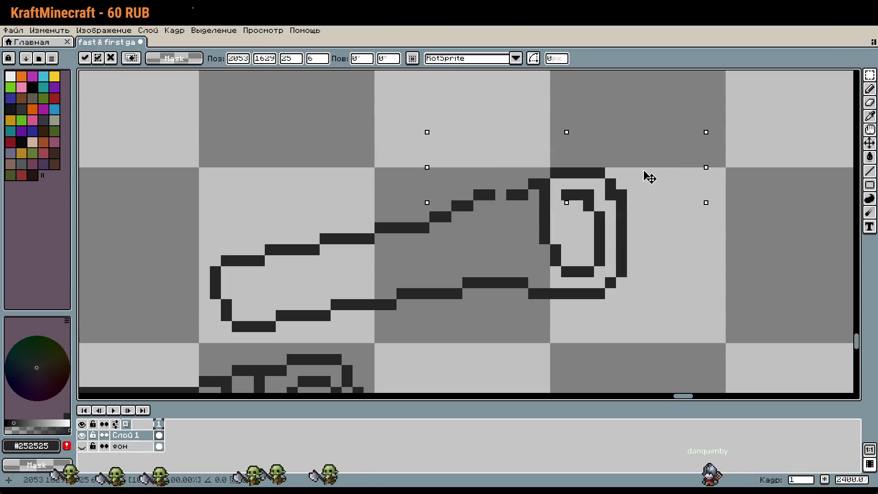
pyautogui.press('Up')
pyautogui.press('Down')
pyautogui.press('Up')
pyautogui.moveTo(626, 199)
pyautogui.mouseDown()
pyautogui.moveTo(616, 167)
pyautogui.moveTo(645, 182)
pyautogui.mouseUp()
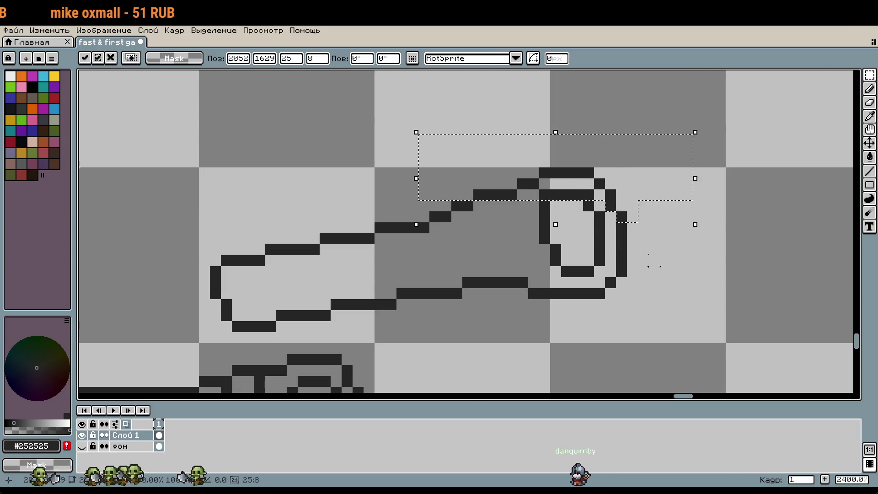
pyautogui.click(654, 260)
# Redraw the flare's stair-step upper edge, replacing a misplaced pixel with one above.
pyautogui.scroll(1, 613, 226)
pyautogui.press('b')
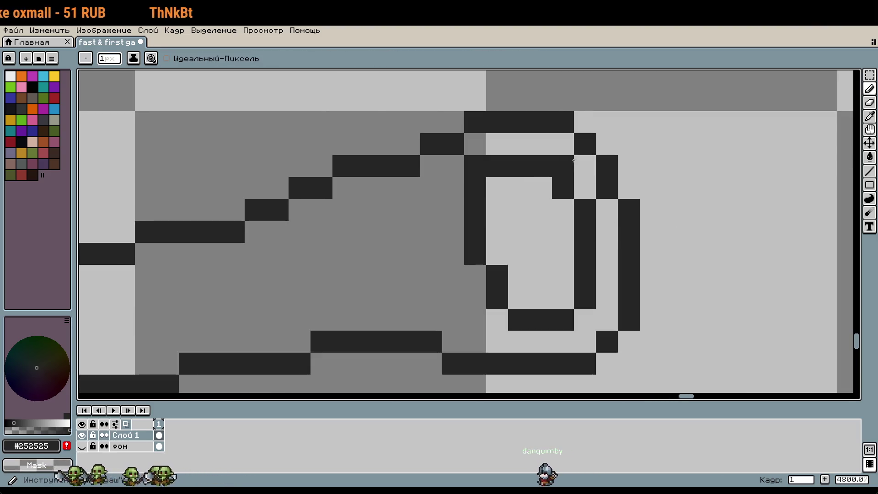
pyautogui.rightClick(563, 166)
pyautogui.scroll(-1, 589, 255)
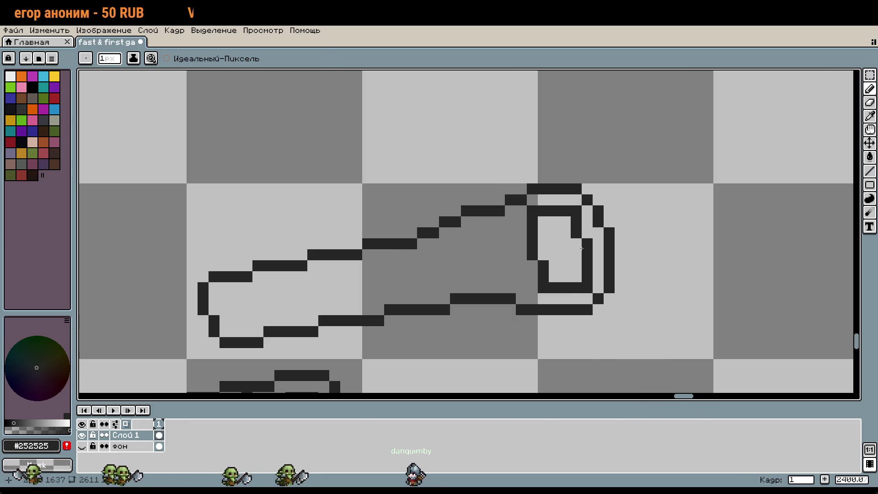
pyautogui.hotkey('ctrl', 'z')
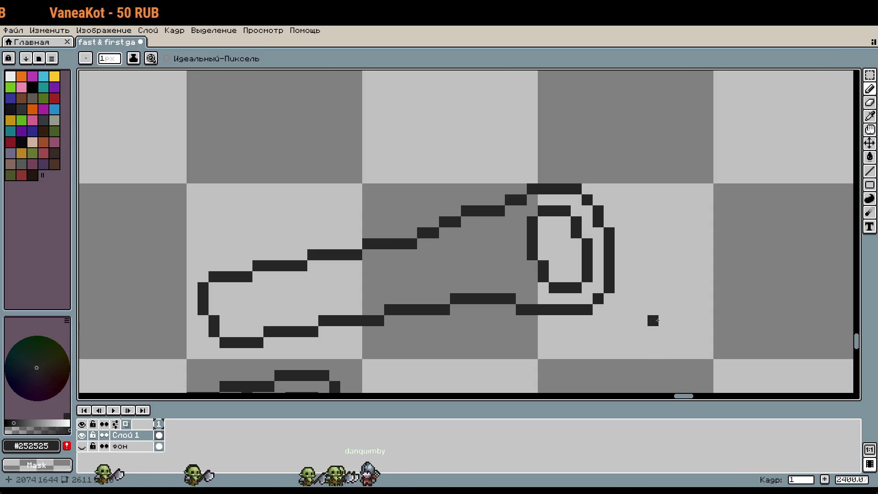
pyautogui.moveTo(473, 233)
pyautogui.mouseDown()
pyautogui.moveTo(449, 223)
pyautogui.moveTo(481, 219)
pyautogui.mouseUp()
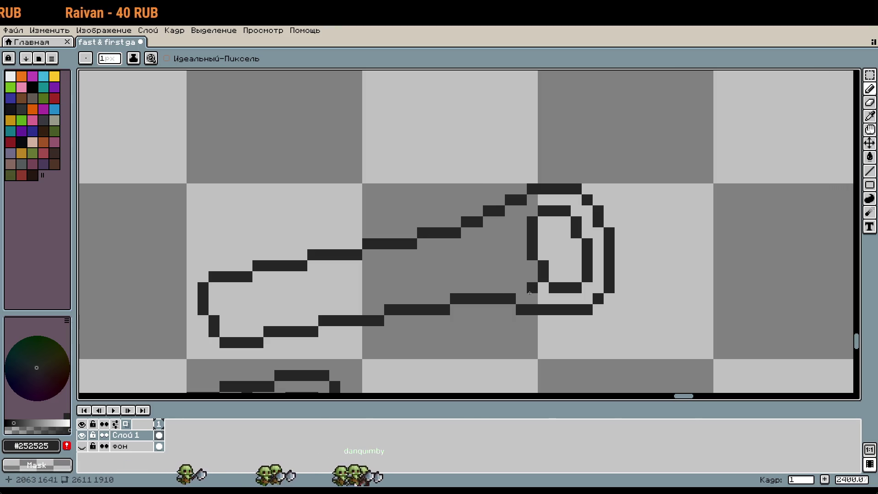
pyautogui.rightClick(456, 228)
pyautogui.click(455, 222)
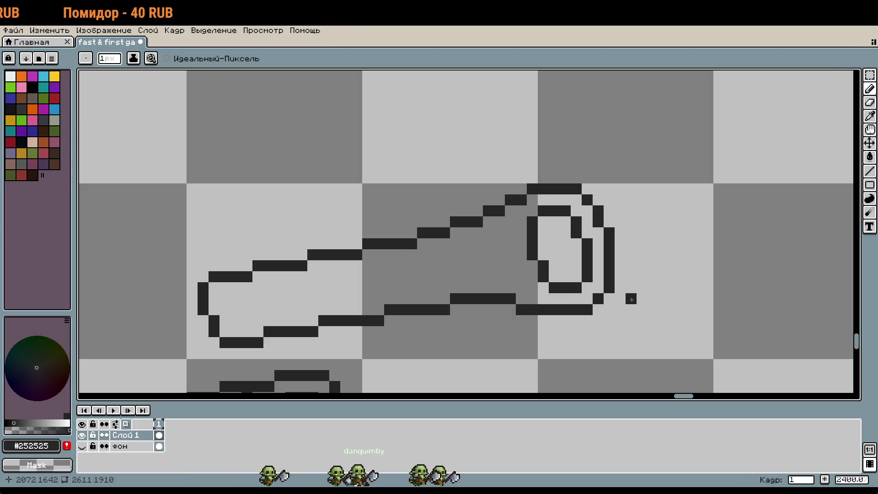
pyautogui.scroll(-3, 631, 299)
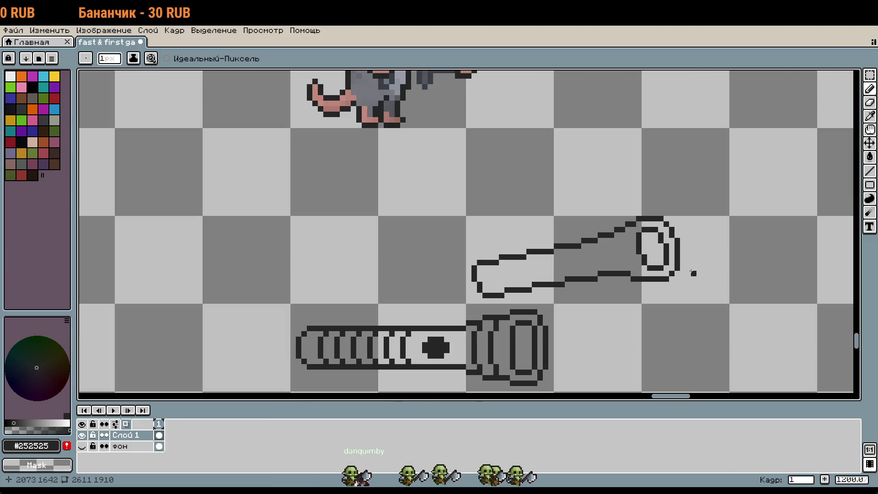
# Move the double-ring end of the outline one pixel left.
pyautogui.scroll(2, 691, 271)
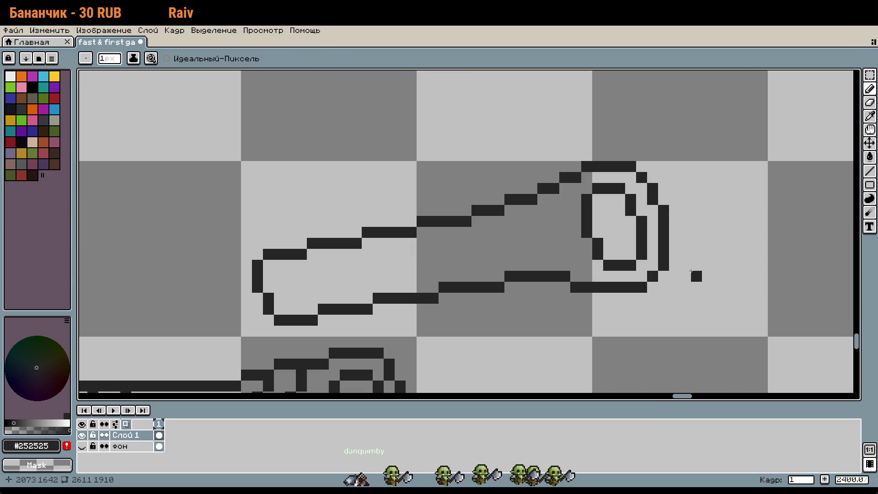
pyautogui.press('m')
pyautogui.moveTo(691, 161)
pyautogui.mouseDown()
pyautogui.moveTo(633, 240)
pyautogui.moveTo(542, 311)
pyautogui.mouseUp()
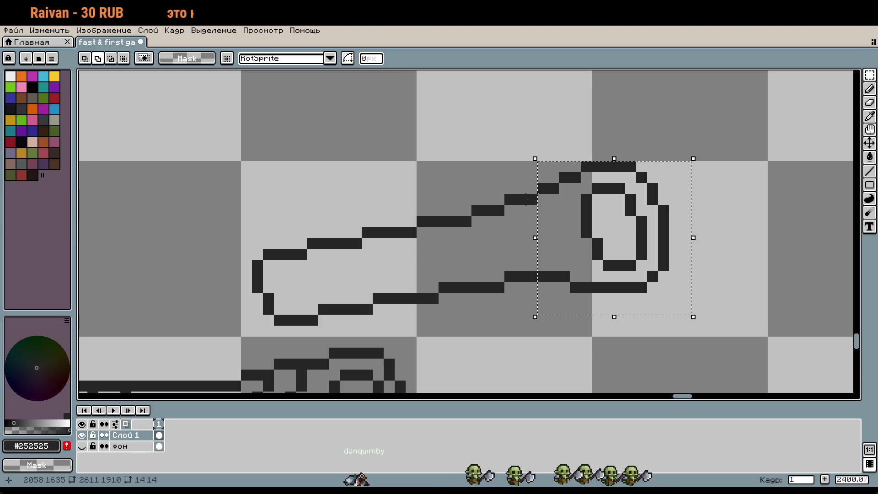
pyautogui.moveTo(624, 234); pyautogui.dragTo(613, 234)
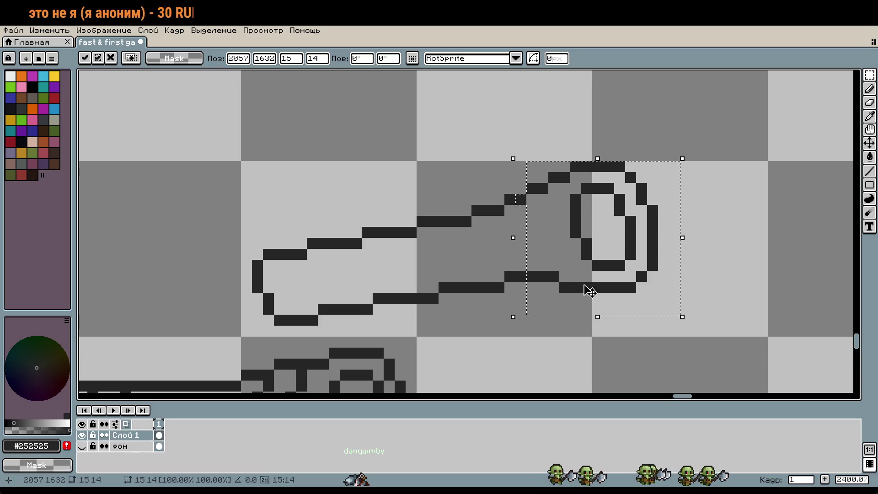
pyautogui.click(510, 222)
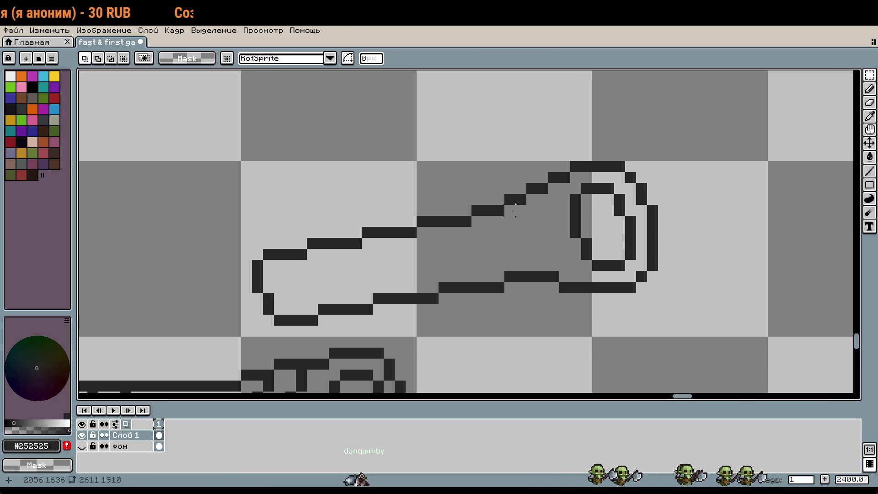
# Shift the ring end further left and add a pixel closing the outline gap.
pyautogui.moveTo(674, 166)
pyautogui.mouseDown()
pyautogui.moveTo(542, 287)
pyautogui.moveTo(508, 287)
pyautogui.mouseUp()
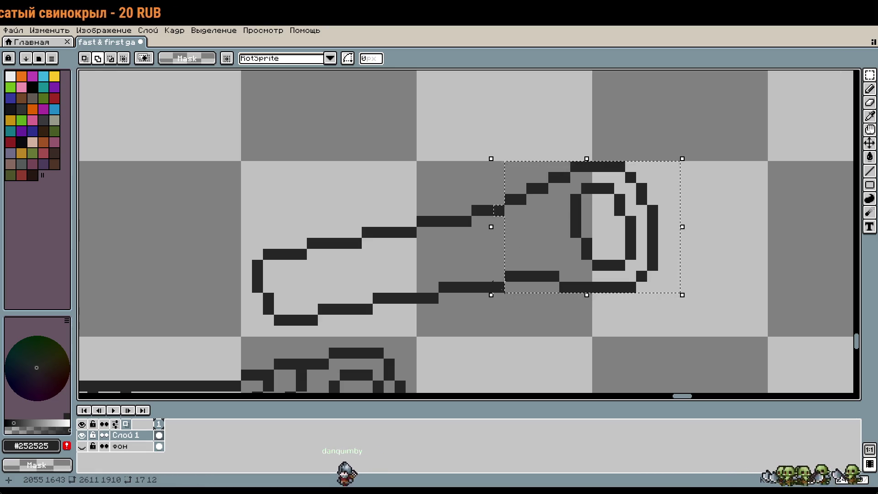
pyautogui.moveTo(588, 254); pyautogui.dragTo(577, 261)
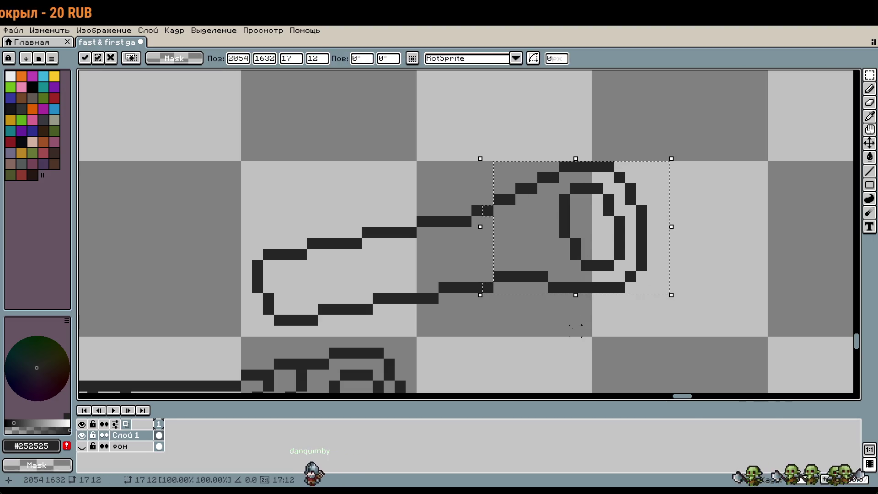
pyautogui.click(576, 309)
pyautogui.press('b')
pyautogui.click(470, 212)
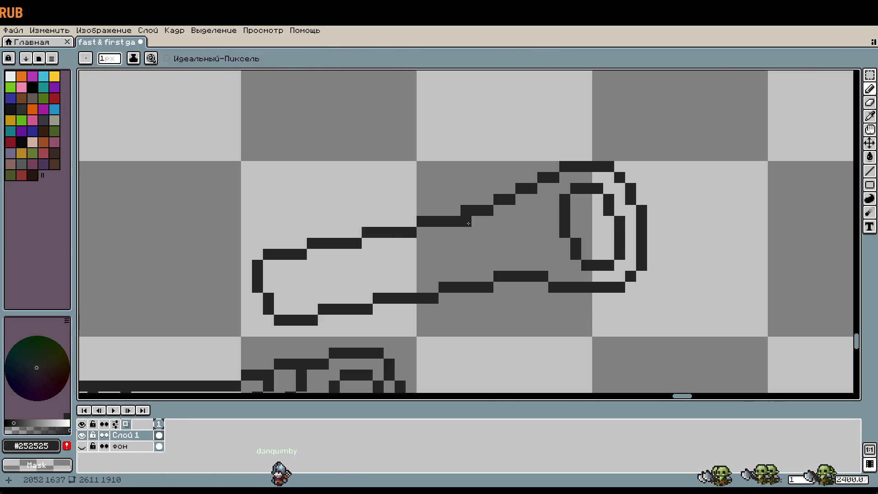
pyautogui.scroll(-2, 469, 222)
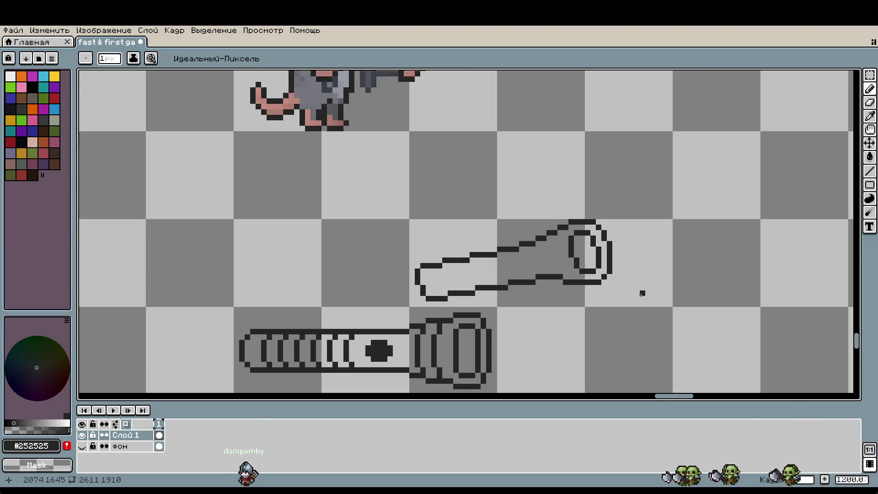
pyautogui.scroll(2, 563, 271)
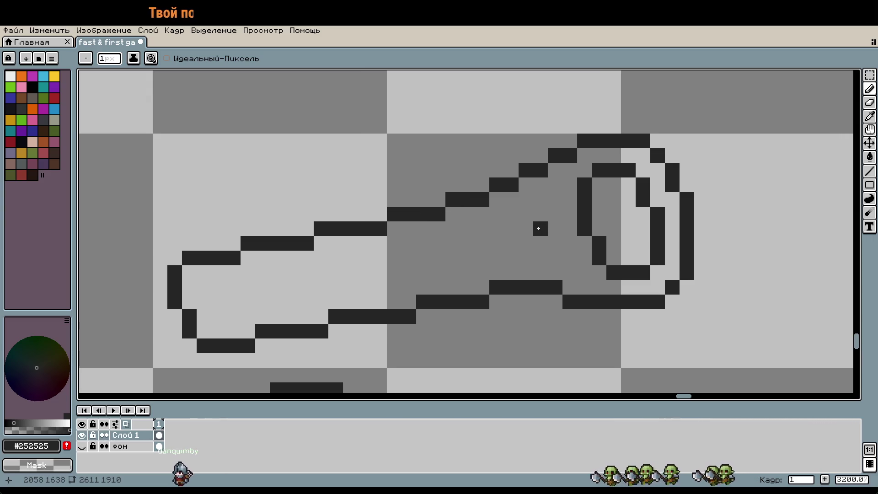
pyautogui.scroll(-4, 546, 335)
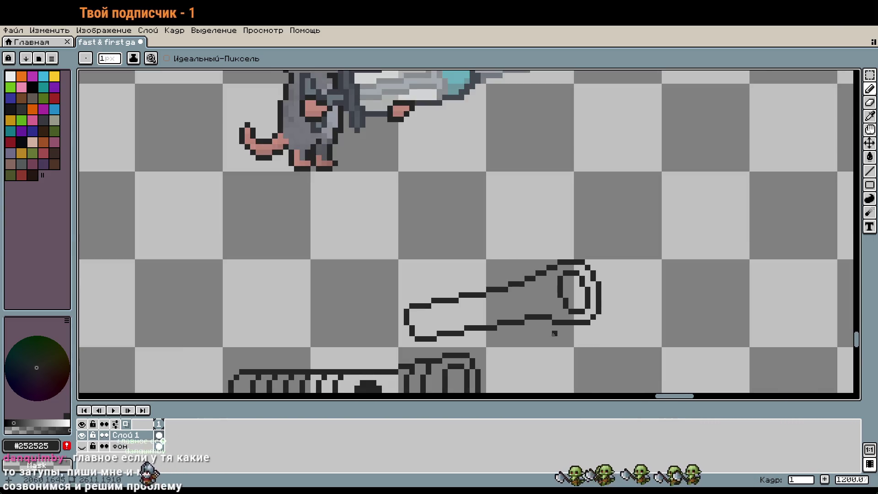
pyautogui.moveTo(578, 321); pyautogui.dragTo(616, 234)
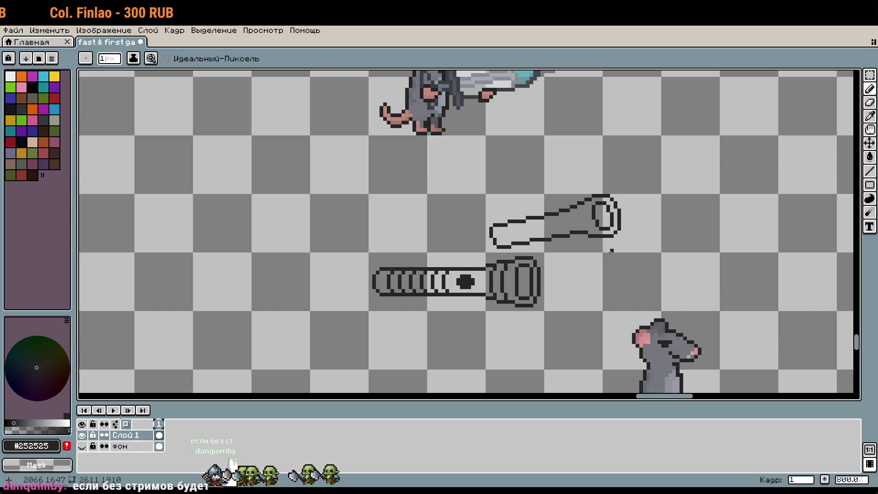
pyautogui.scroll(-1, 608, 253)
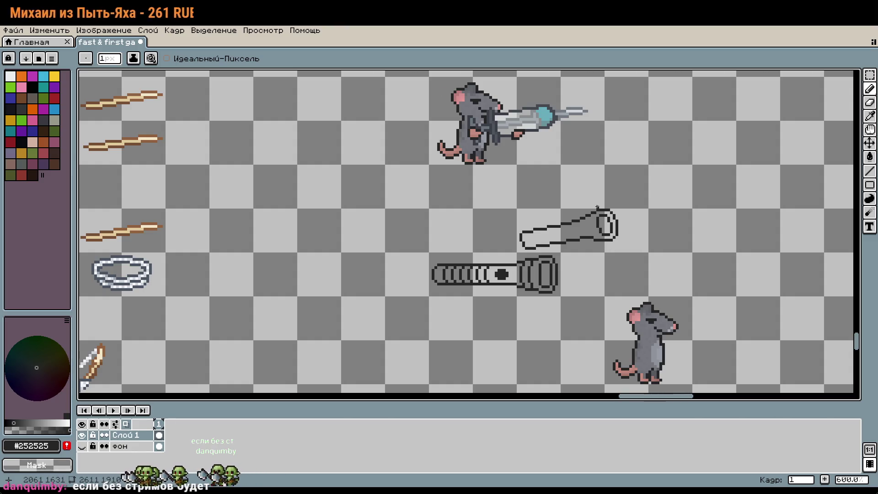
pyautogui.moveTo(639, 226); pyautogui.dragTo(625, 253)
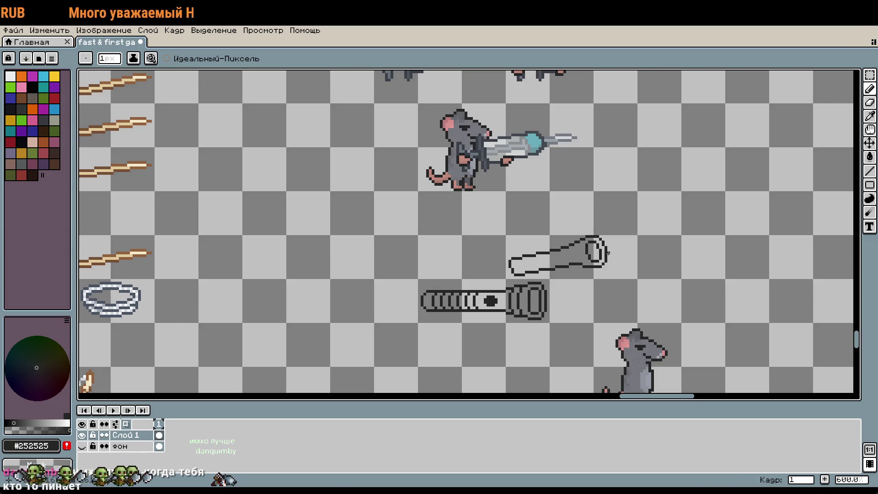
pyautogui.scroll(3, 607, 253)
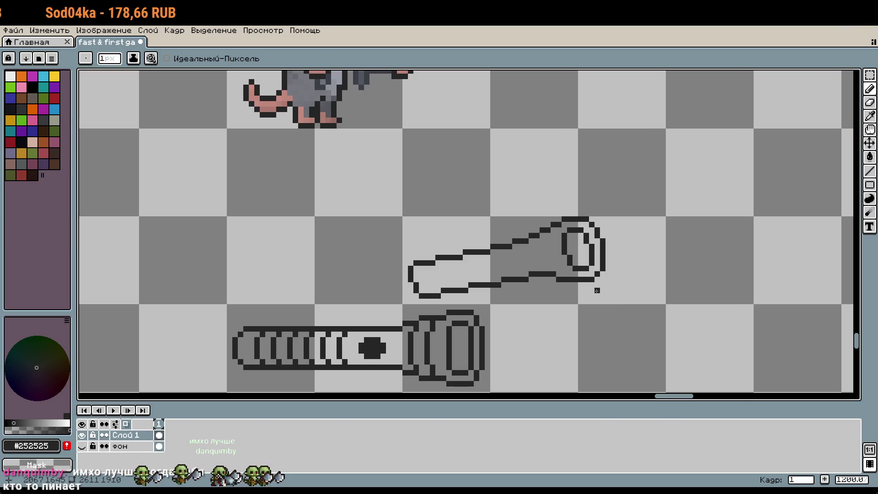
pyautogui.press('m')
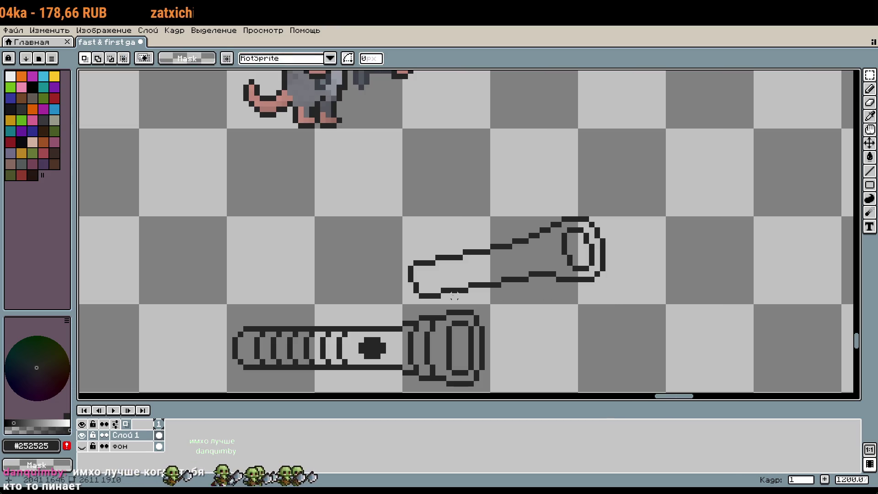
pyautogui.moveTo(410, 296)
pyautogui.mouseDown()
pyautogui.moveTo(657, 239)
pyautogui.moveTo(657, 214)
pyautogui.mouseUp()
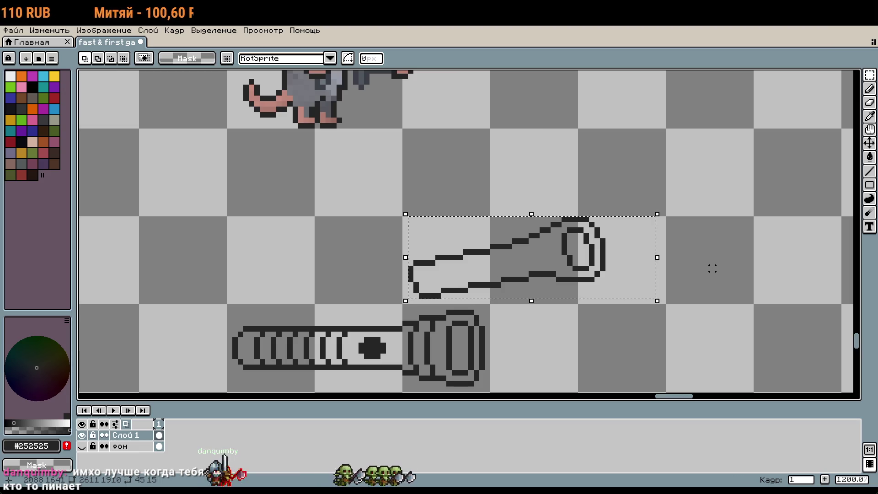
pyautogui.scroll(-3, 712, 269)
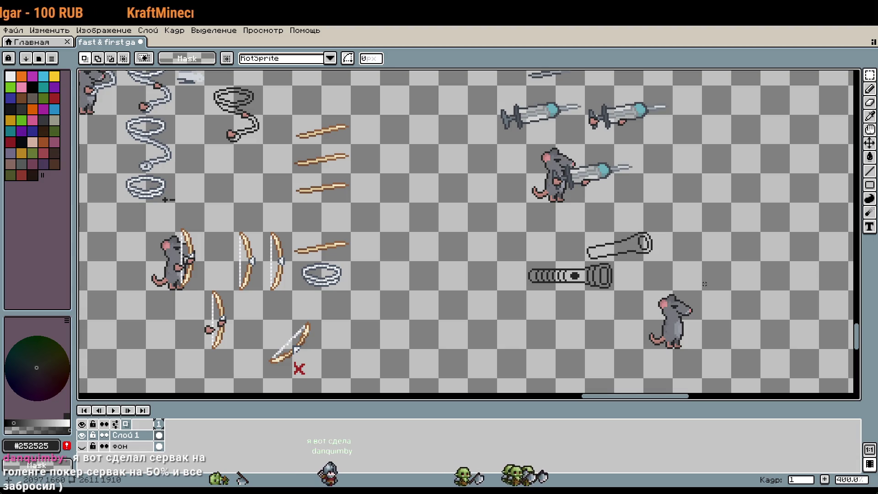
pyautogui.moveTo(509, 231)
pyautogui.mouseDown()
pyautogui.moveTo(726, 352)
pyautogui.moveTo(848, 378)
pyautogui.mouseUp()
pyautogui.click(642, 224)
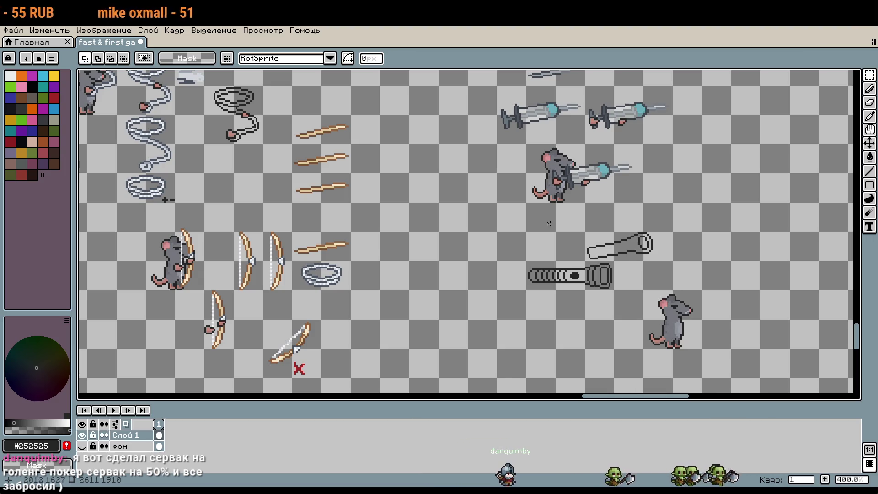
pyautogui.moveTo(197, 262); pyautogui.dragTo(462, 225)
pyautogui.moveTo(443, 190); pyautogui.dragTo(585, 268)
pyautogui.click(719, 245)
pyautogui.hscroll(5, 637, 300)
pyautogui.hscroll(3, 637, 300)
pyautogui.scroll(-1, 599, 261)
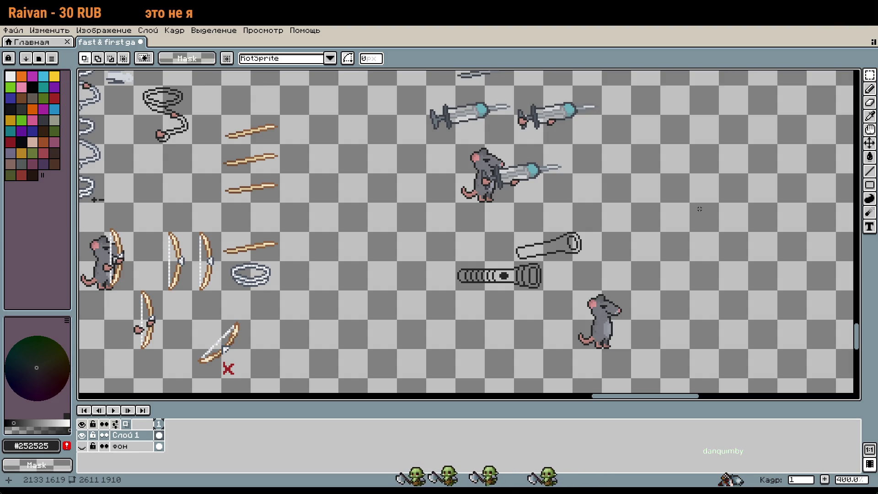
pyautogui.moveTo(584, 305)
pyautogui.mouseDown()
pyautogui.moveTo(490, 236)
pyautogui.moveTo(499, 302)
pyautogui.moveTo(462, 260)
pyautogui.moveTo(537, 182)
pyautogui.moveTo(514, 231)
pyautogui.moveTo(570, 284)
pyautogui.moveTo(535, 275)
pyautogui.mouseUp()
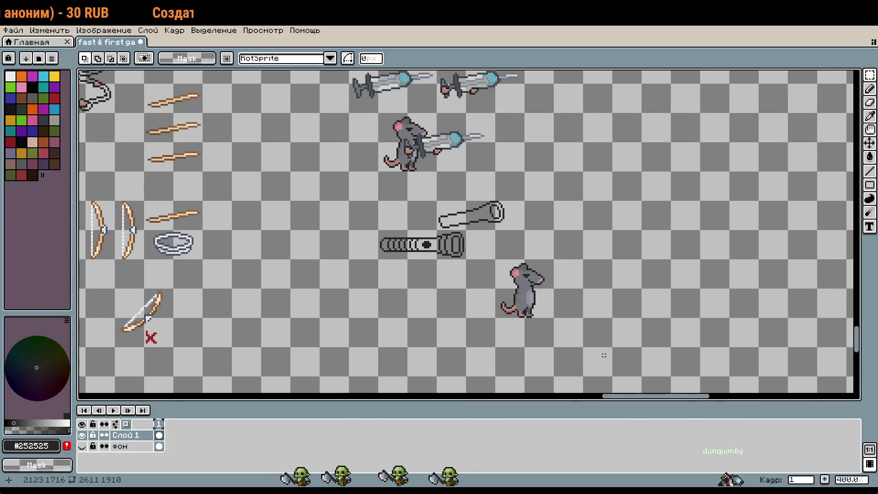
pyautogui.scroll(-1, 546, 320)
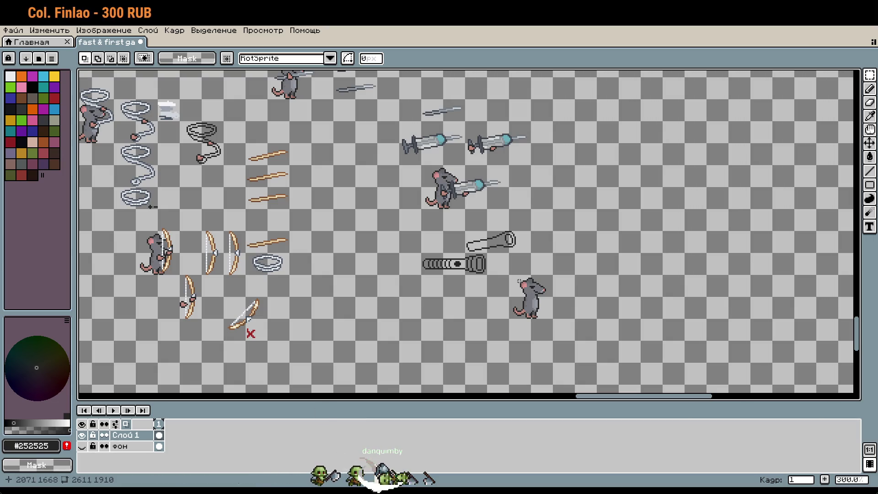
pyautogui.press('w')
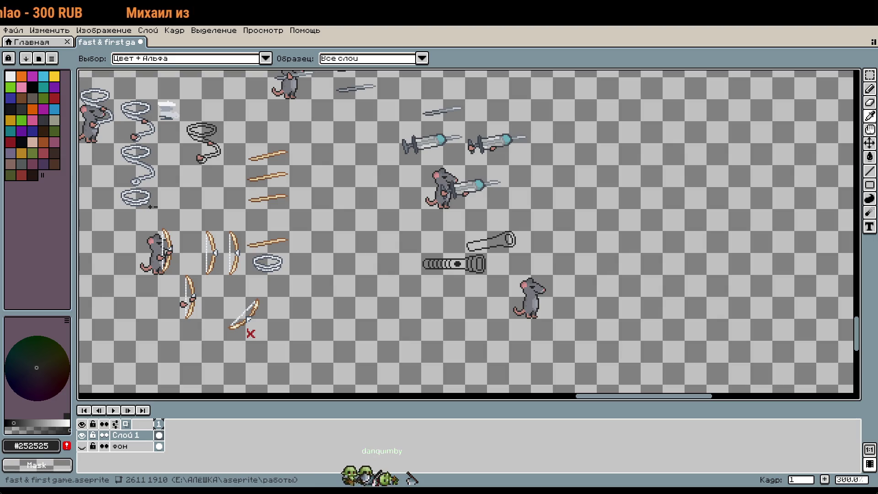
pyautogui.press('m')
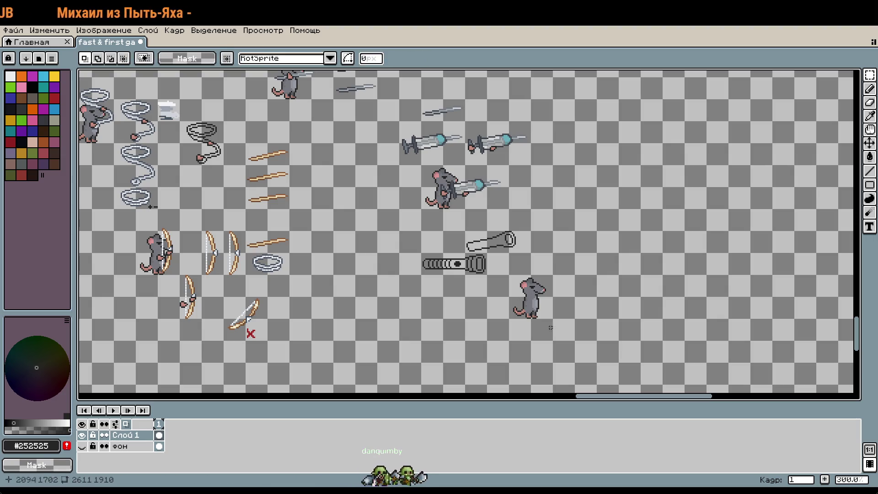
pyautogui.scroll(4, 486, 259)
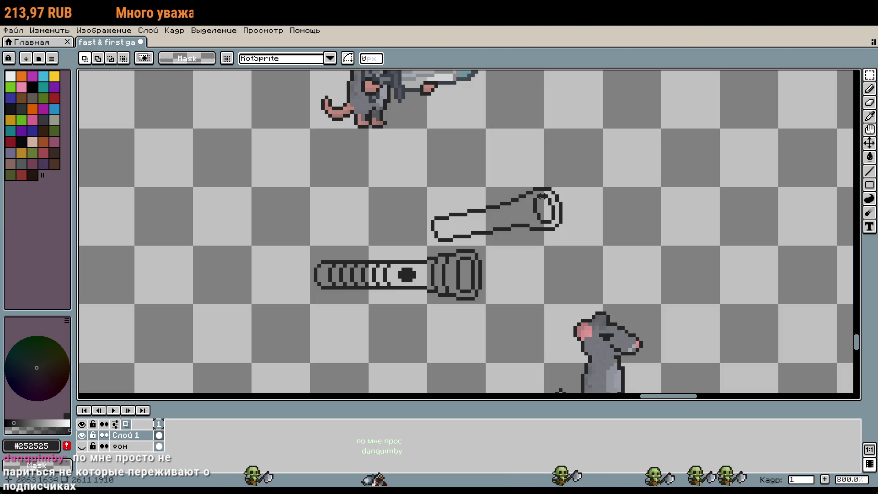
pyautogui.scroll(5, 541, 196)
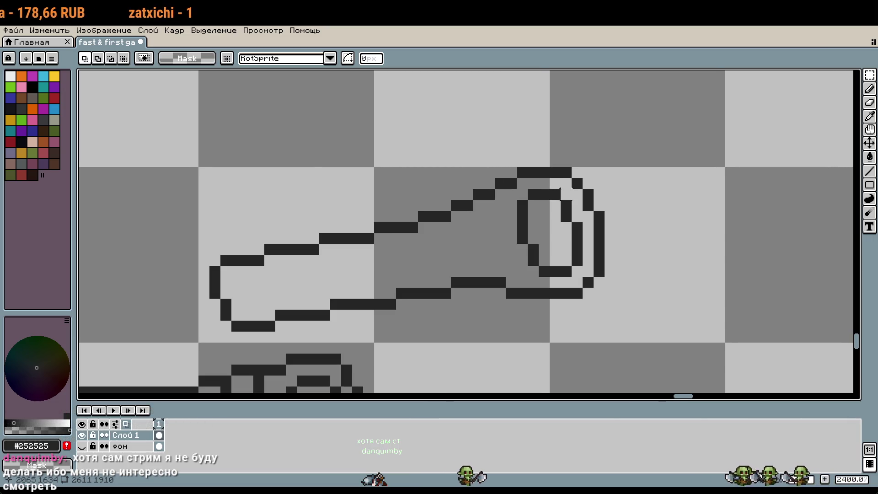
pyautogui.scroll(-4, 559, 190)
pyautogui.scroll(-1, 627, 270)
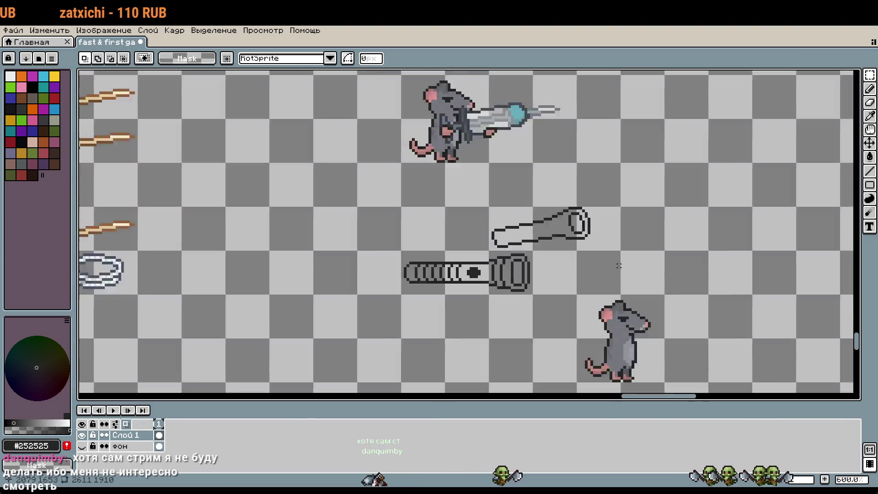
pyautogui.press('i')
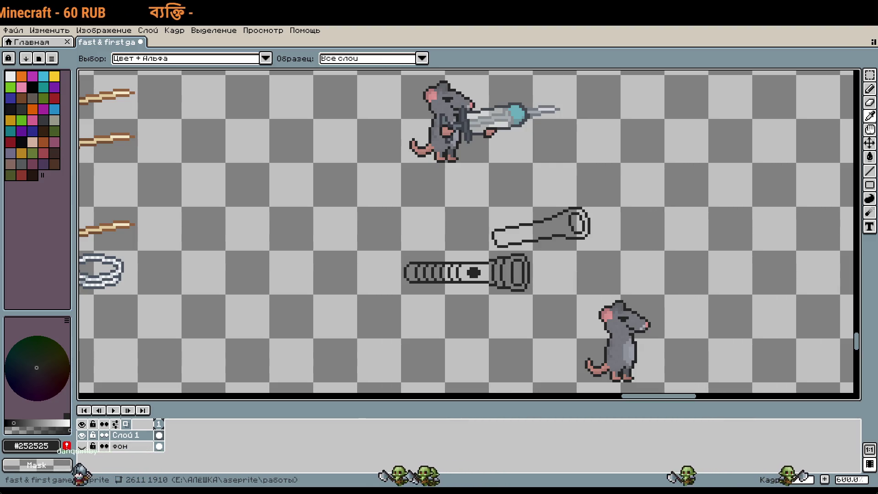
pyautogui.press('m')
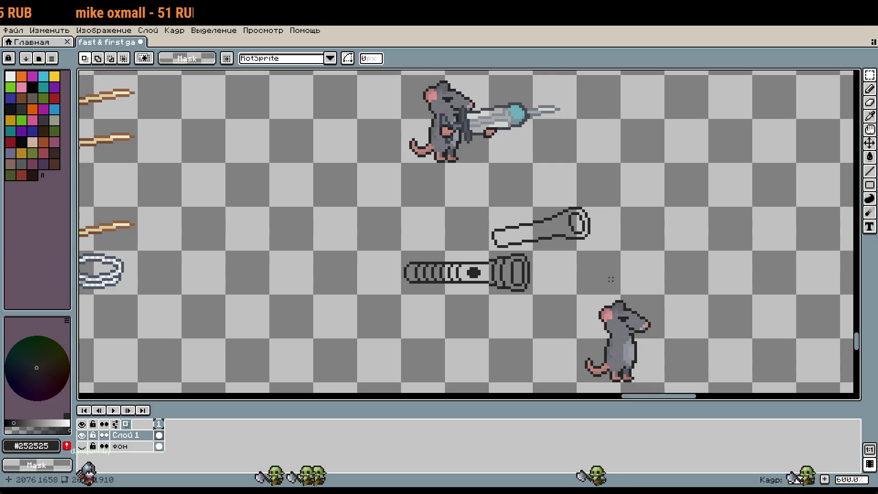
pyautogui.scroll(-1, 594, 272)
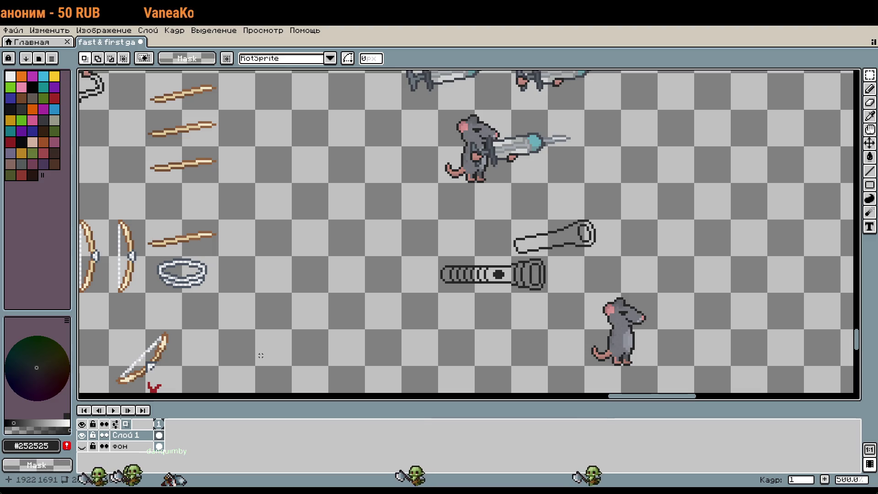
pyautogui.scroll(-3, 261, 356)
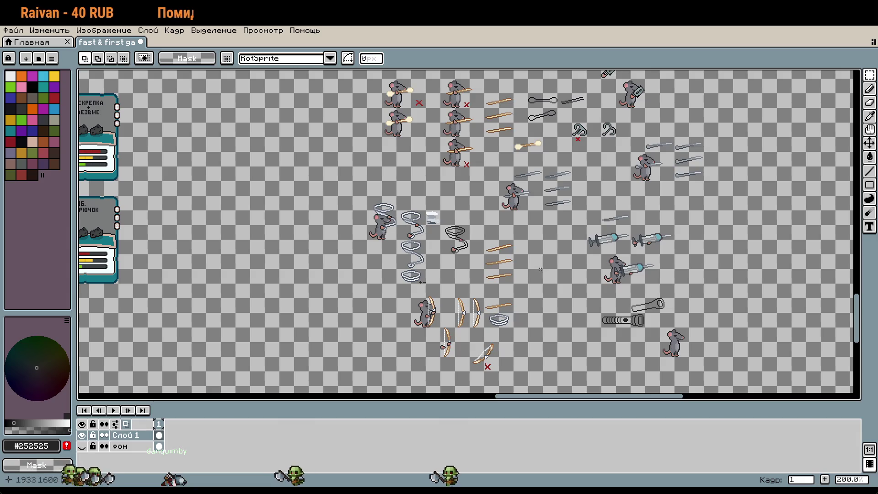
pyautogui.scroll(7, 640, 323)
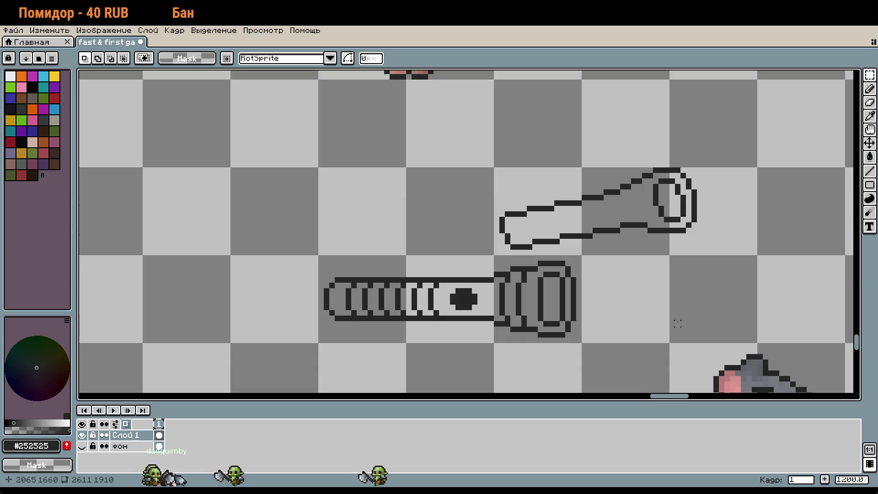
pyautogui.scroll(3, 705, 214)
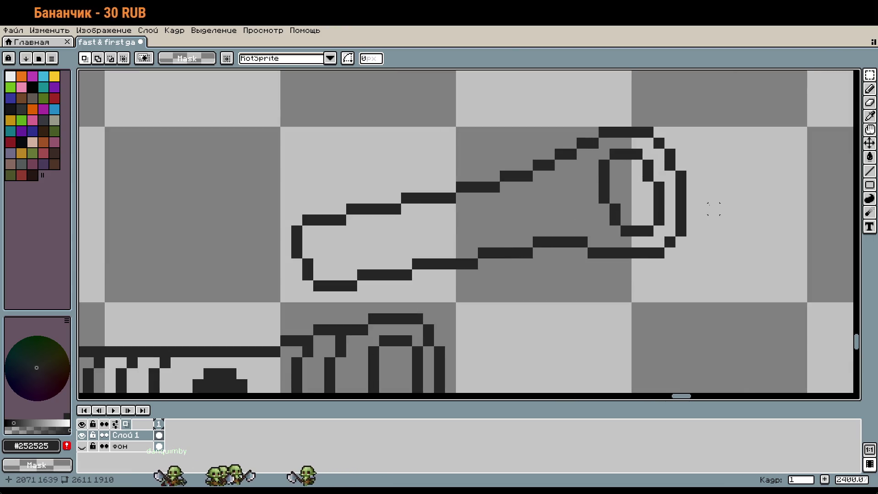
pyautogui.scroll(-3, 704, 222)
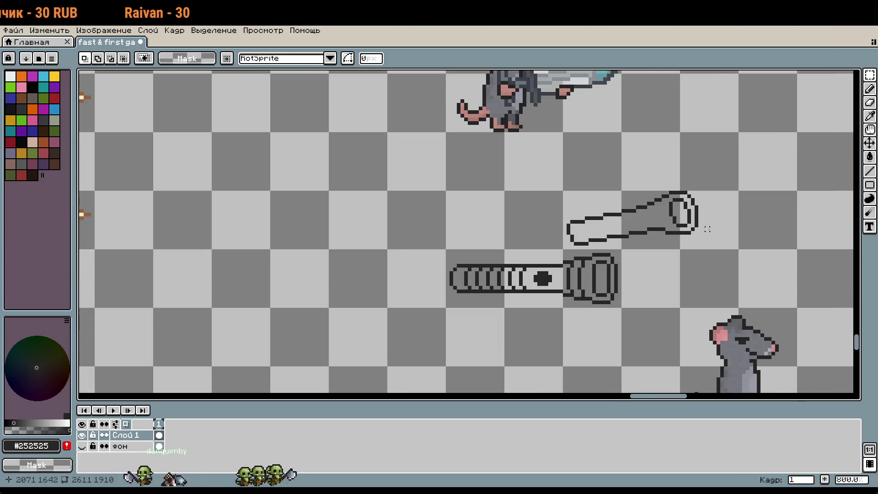
pyautogui.moveTo(715, 228)
pyautogui.mouseDown()
pyautogui.moveTo(601, 165)
pyautogui.moveTo(594, 183)
pyautogui.mouseUp()
pyautogui.moveTo(423, 117)
pyautogui.mouseDown()
pyautogui.moveTo(603, 180)
pyautogui.moveTo(670, 307)
pyautogui.moveTo(686, 310)
pyautogui.mouseUp()
pyautogui.press('Escape')
pyautogui.click(566, 234)
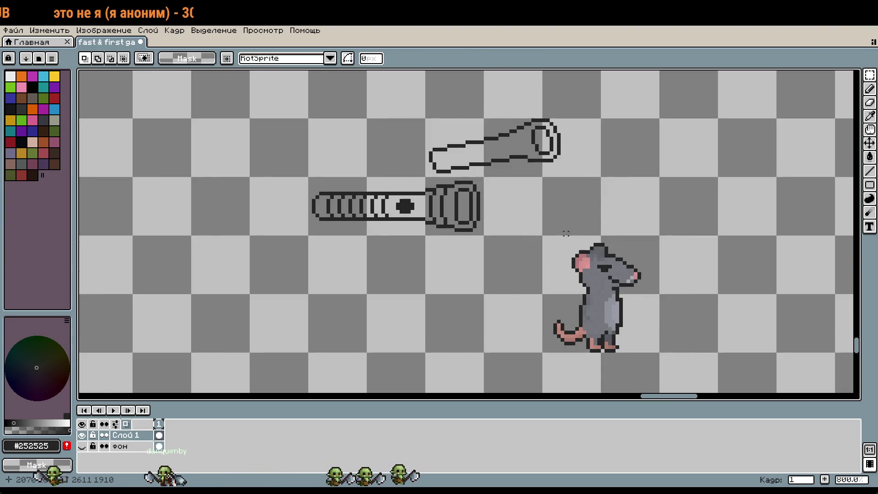
pyautogui.scroll(3, 538, 127)
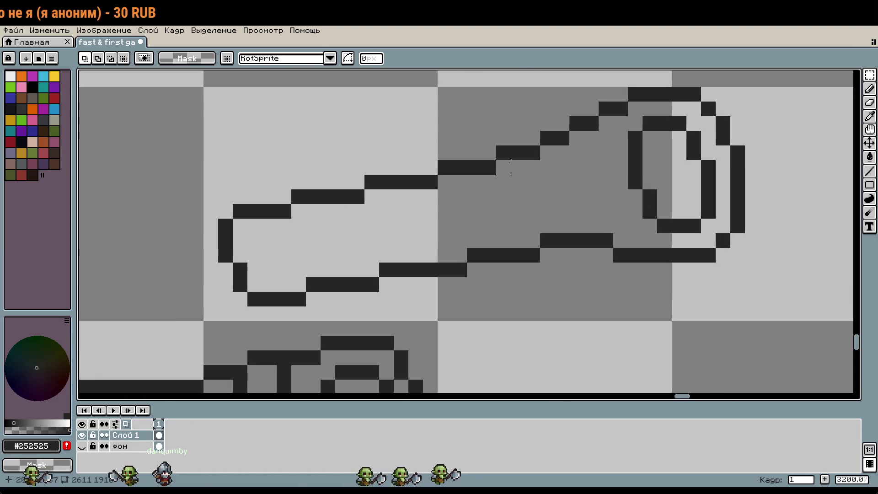
# Repaint the upper edge's stair-step pixels and move a misplaced ring pixel one step left.
pyautogui.press('b')
pyautogui.click(533, 138)
pyautogui.click(618, 216)
pyautogui.press('-')
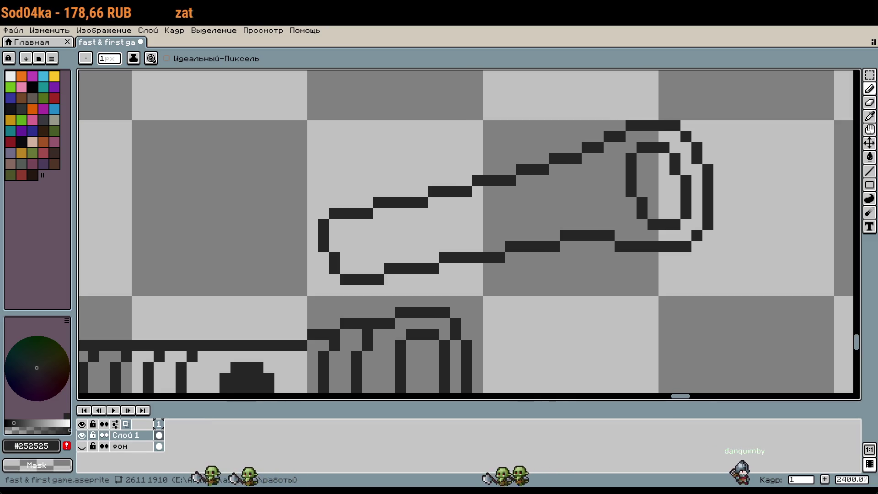
pyautogui.rightClick(642, 213)
pyautogui.click(631, 214)
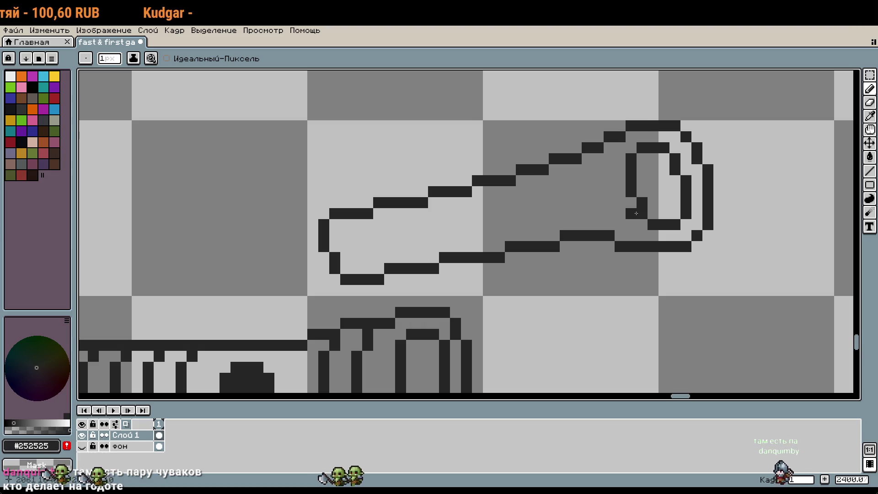
pyautogui.scroll(-1, 636, 213)
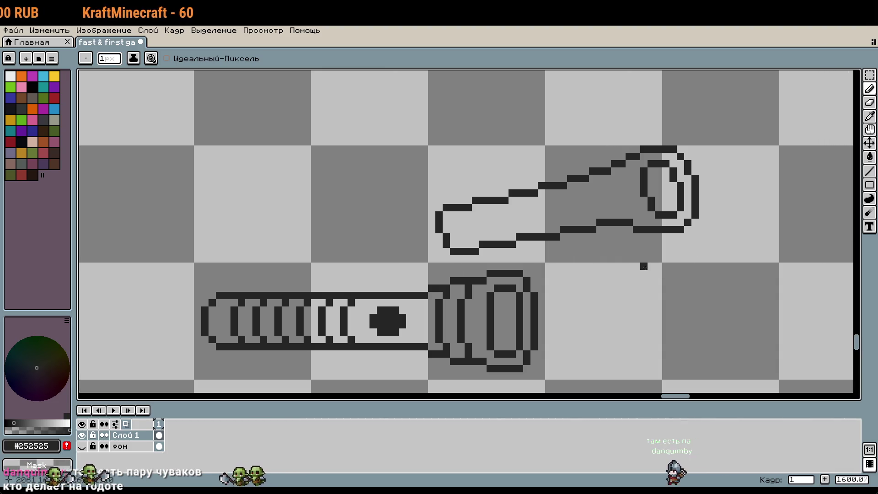
pyautogui.moveTo(695, 244); pyautogui.dragTo(691, 251)
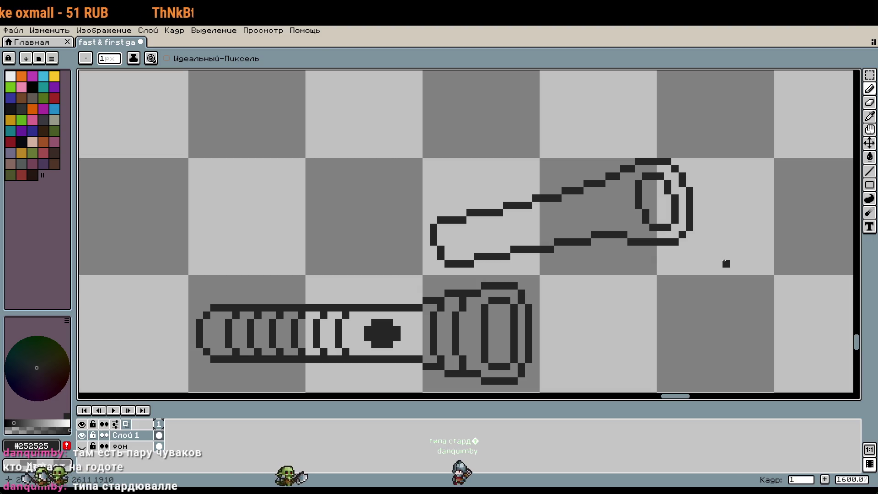
pyautogui.press('i')
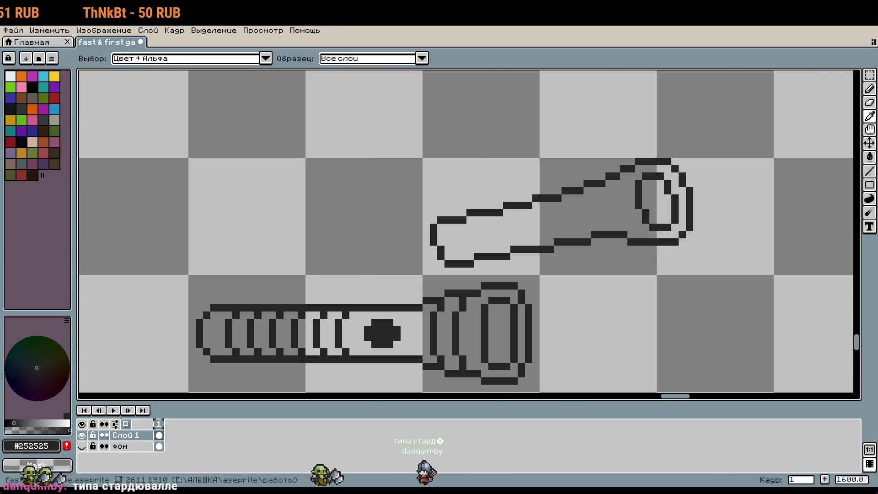
pyautogui.press('b')
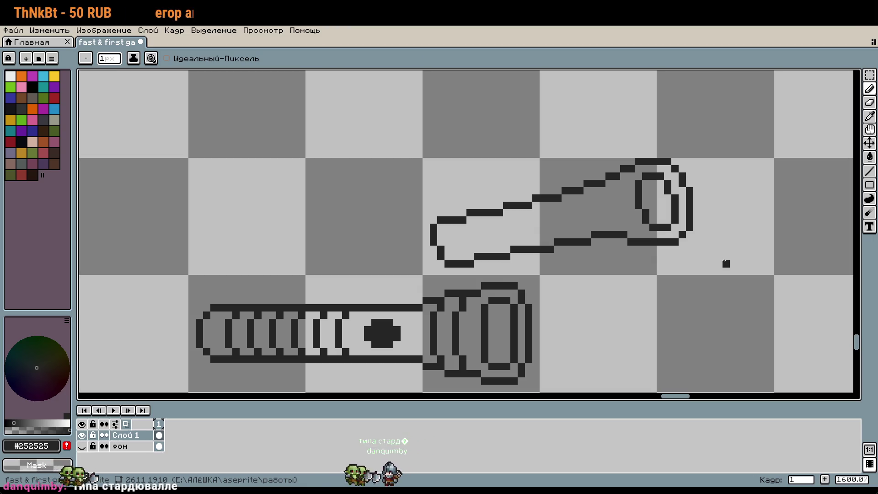
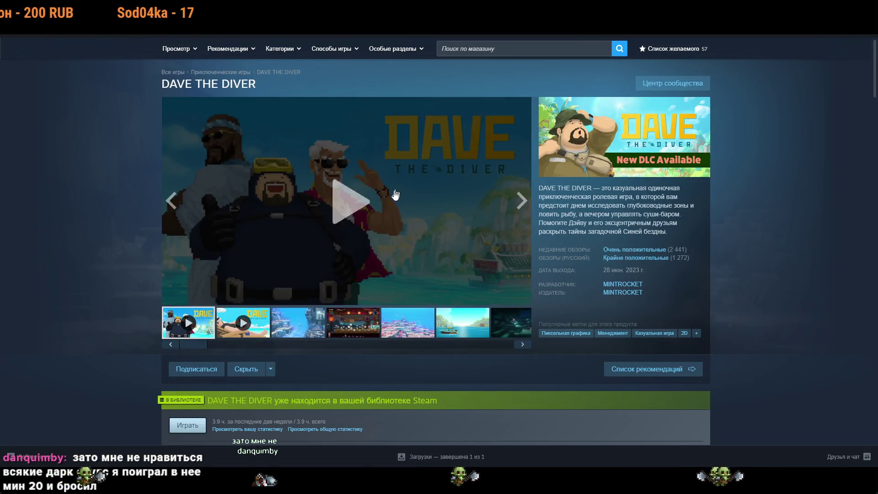
# Start the DAVE THE DIVER trailer and clear the accidental text selections on the page.
pyautogui.click(350, 202)
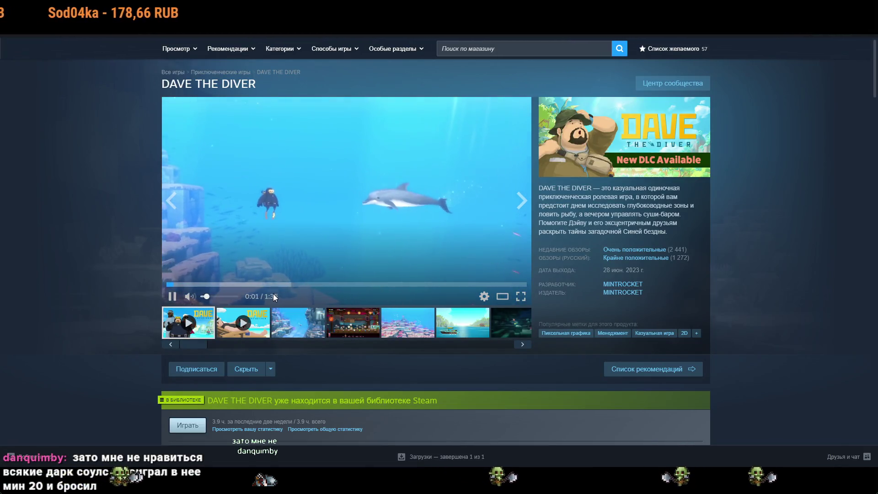
pyautogui.moveTo(158, 86); pyautogui.dragTo(262, 87)
pyautogui.click(158, 88)
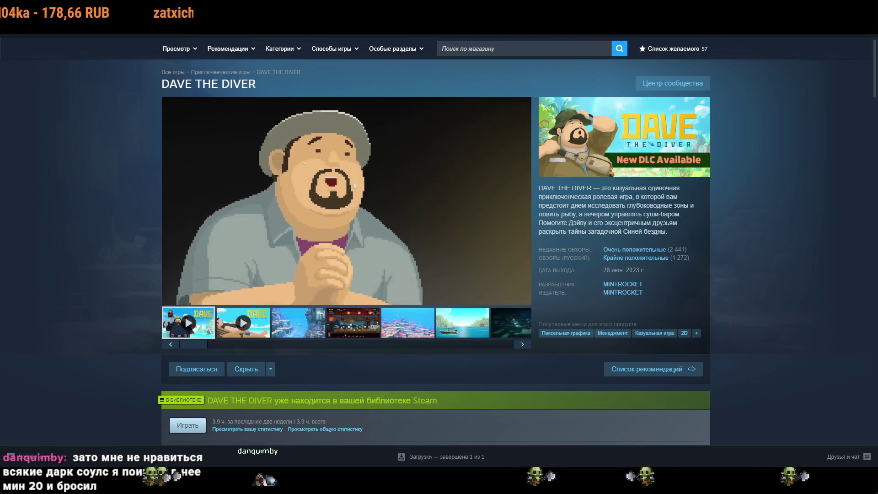
pyautogui.scroll(-2, 332, 284)
pyautogui.moveTo(294, 345); pyautogui.dragTo(332, 348)
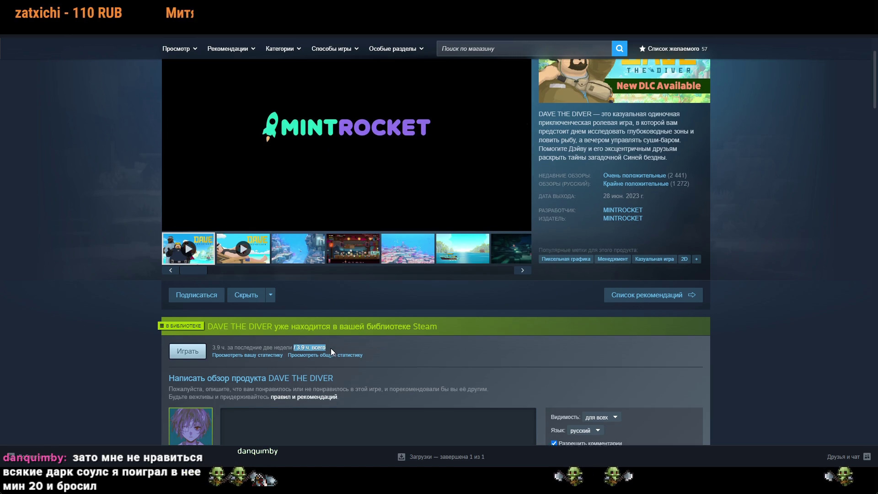
pyautogui.scroll(2, 330, 347)
pyautogui.click(126, 339)
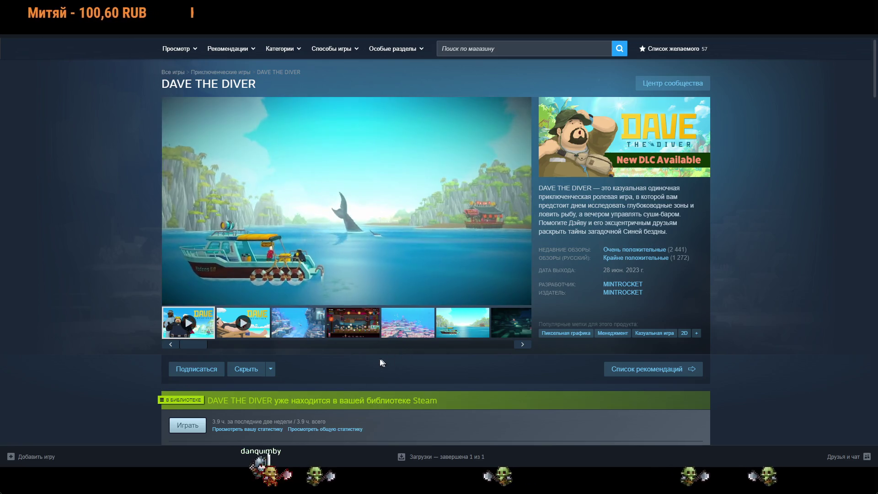
# Pause and resume the trailer, pause at 0:21, then jump back to about 0:11.
pyautogui.click(355, 219)
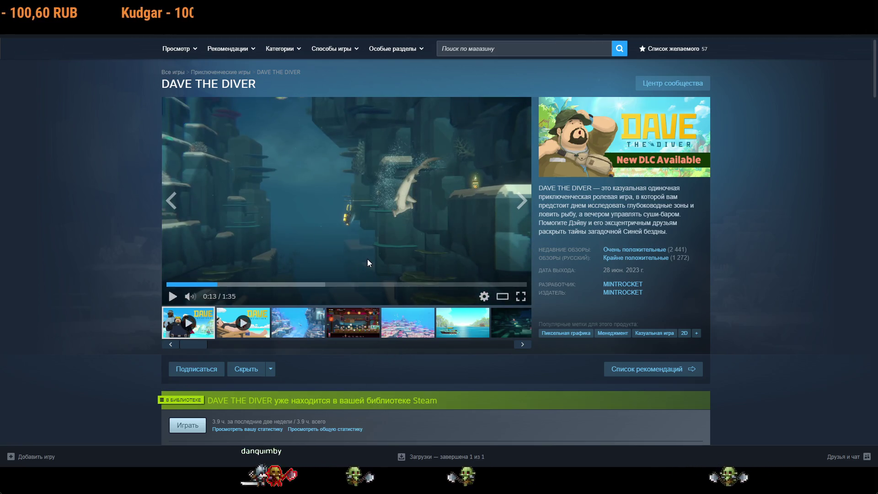
pyautogui.click(382, 215)
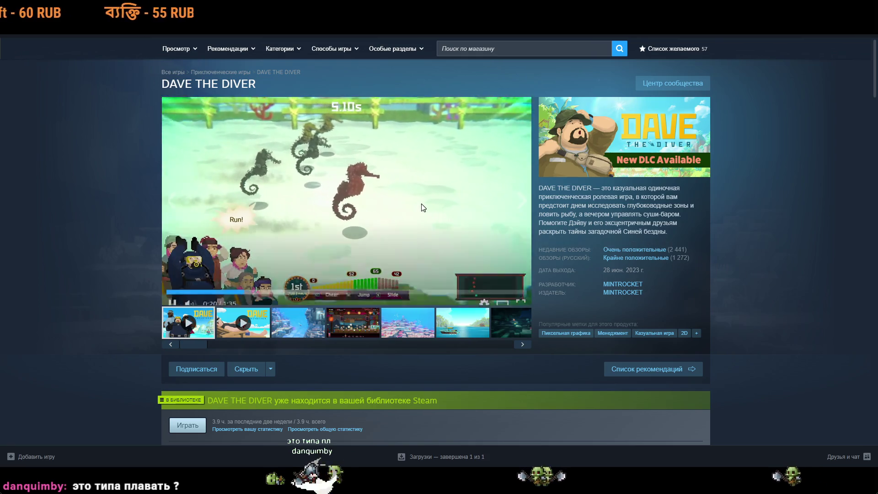
pyautogui.click(498, 216)
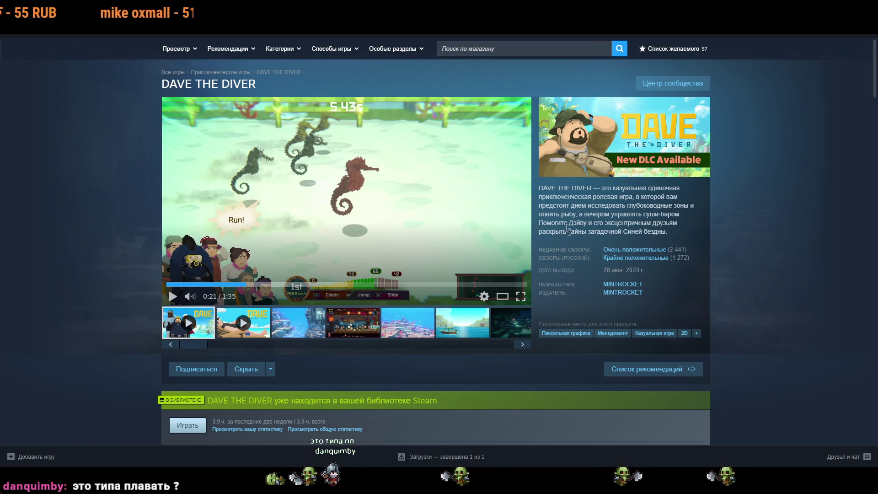
pyautogui.click(210, 283)
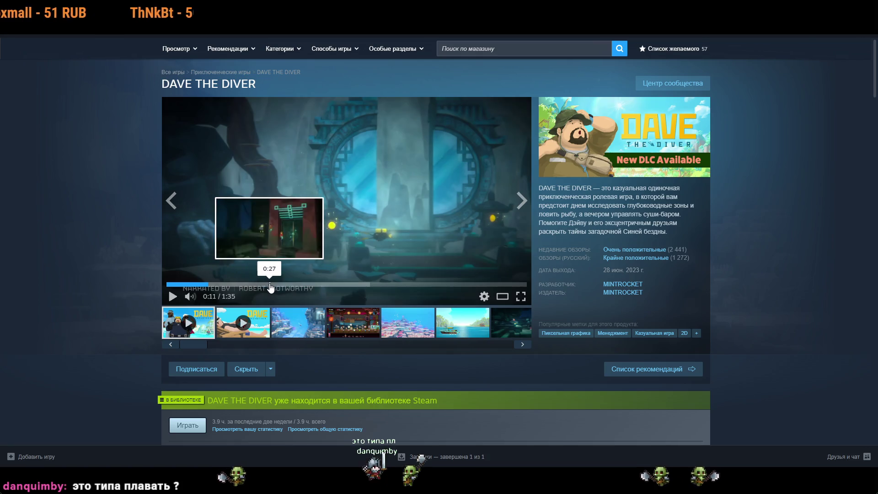
# View the underwater and coral reef screenshots in the media viewer.
pyautogui.click(298, 323)
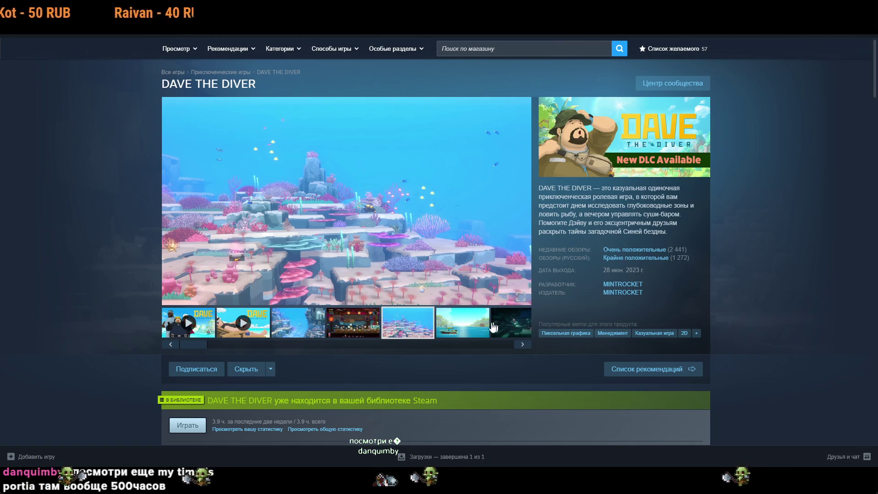
pyautogui.click(408, 322)
pyautogui.moveTo(197, 344); pyautogui.dragTo(318, 346)
# Play the sixth media item trailer, then search the store for 'my time'.
pyautogui.click(439, 332)
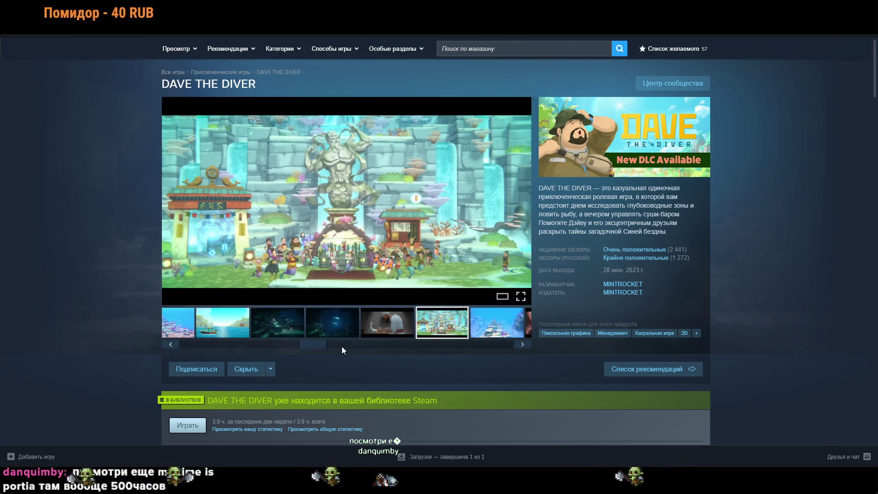
pyautogui.moveTo(326, 342); pyautogui.dragTo(421, 346)
pyautogui.scroll(-1, 398, 341)
pyautogui.scroll(1, 437, 335)
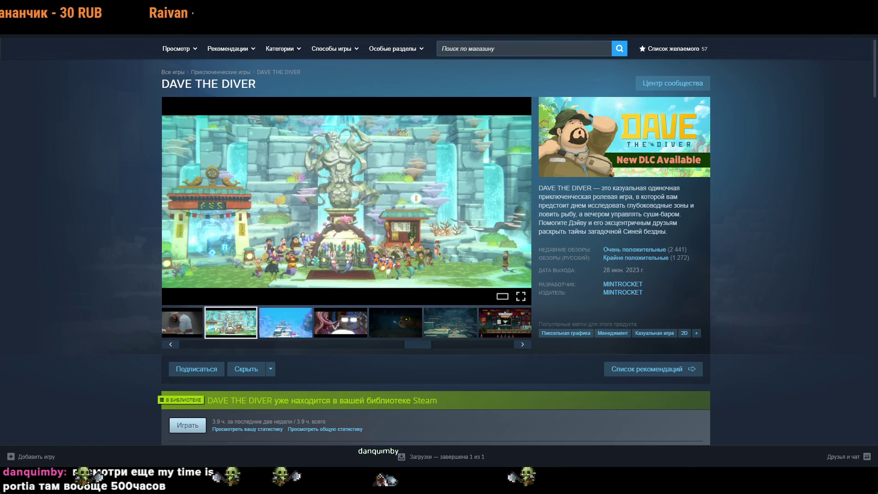
pyautogui.click(524, 48)
pyautogui.write('m')
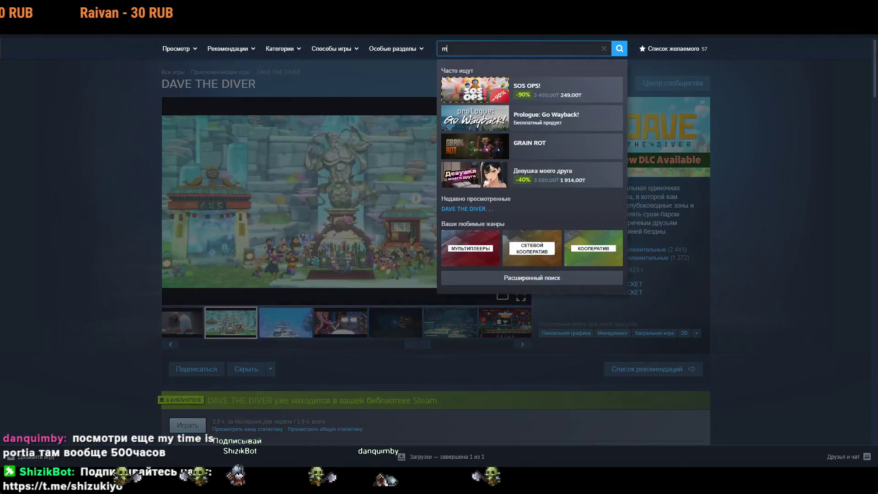
pyautogui.write('y time')
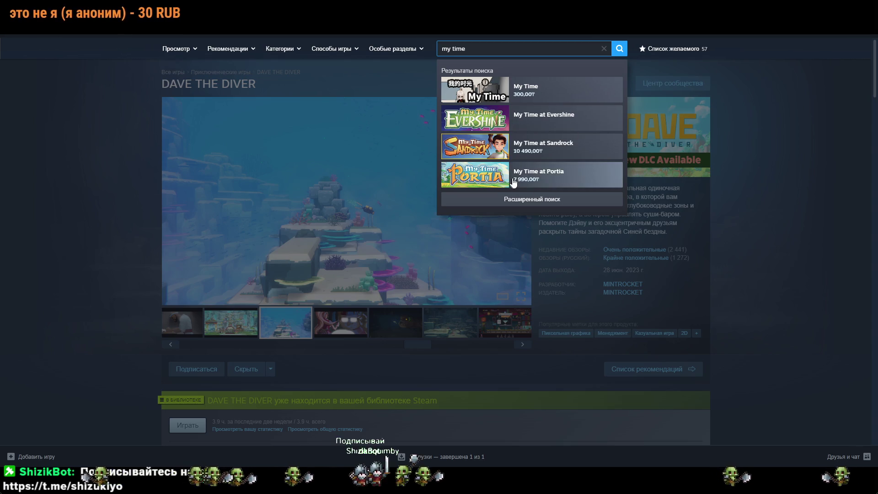
# Open the My Time at Portia store page and view its town and garden screenshots.
pyautogui.click(620, 186)
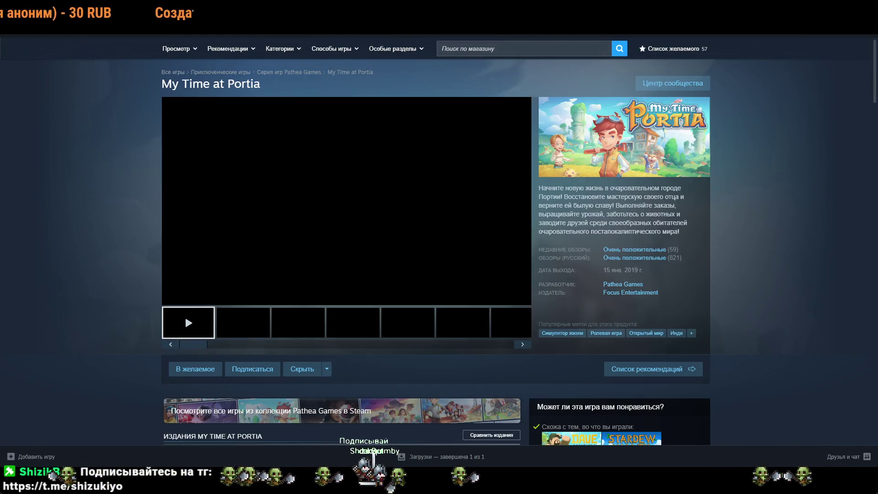
pyautogui.click(303, 328)
pyautogui.click(378, 330)
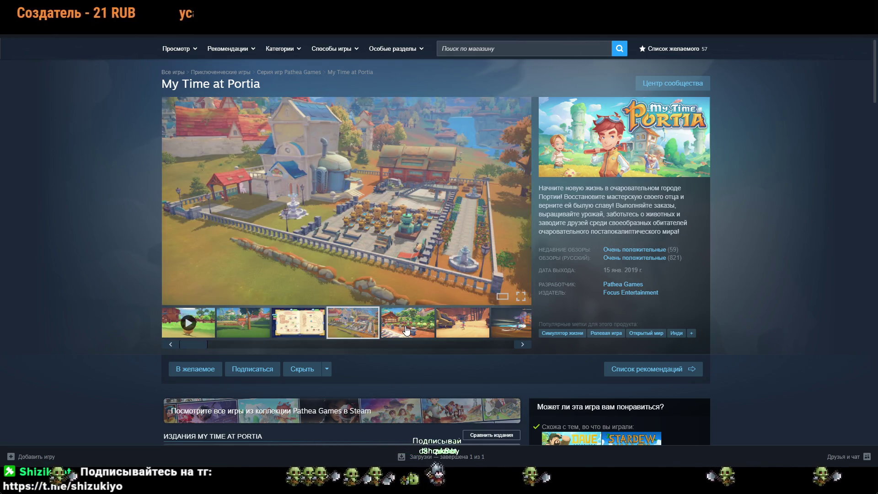
pyautogui.click(404, 329)
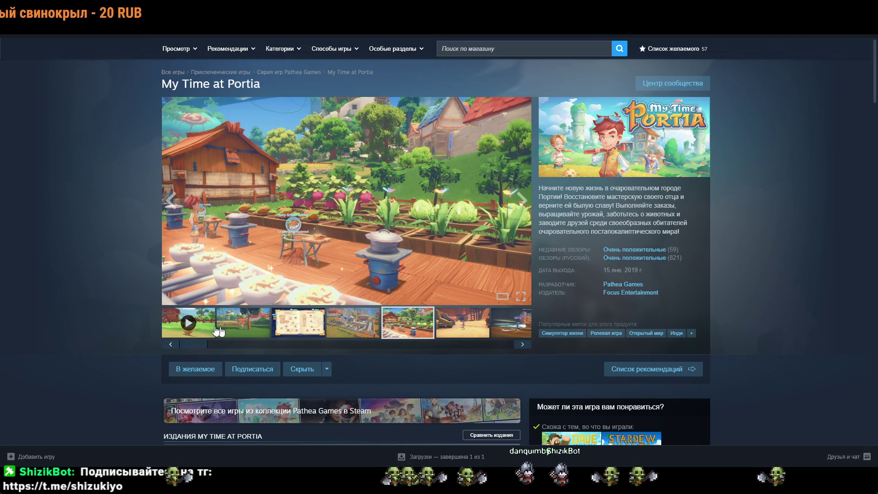
# Play the My Time at Portia trailer and pause it at 0:37.
pyautogui.click(188, 322)
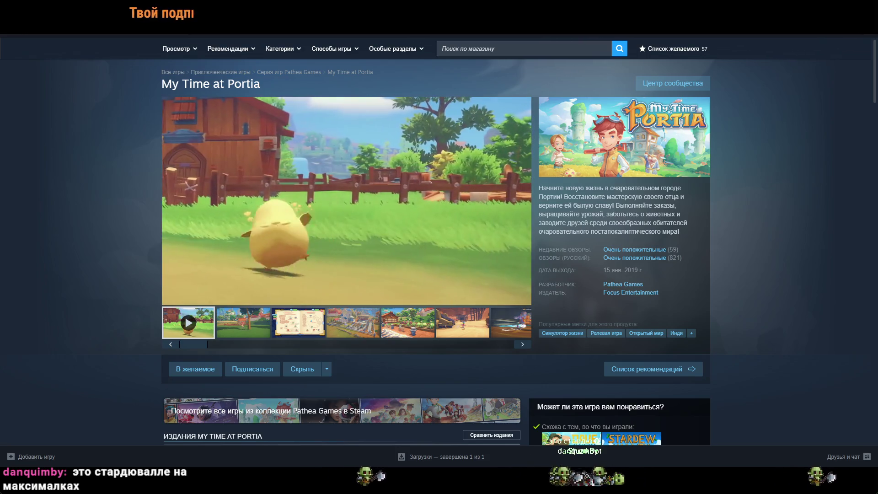
pyautogui.click(384, 193)
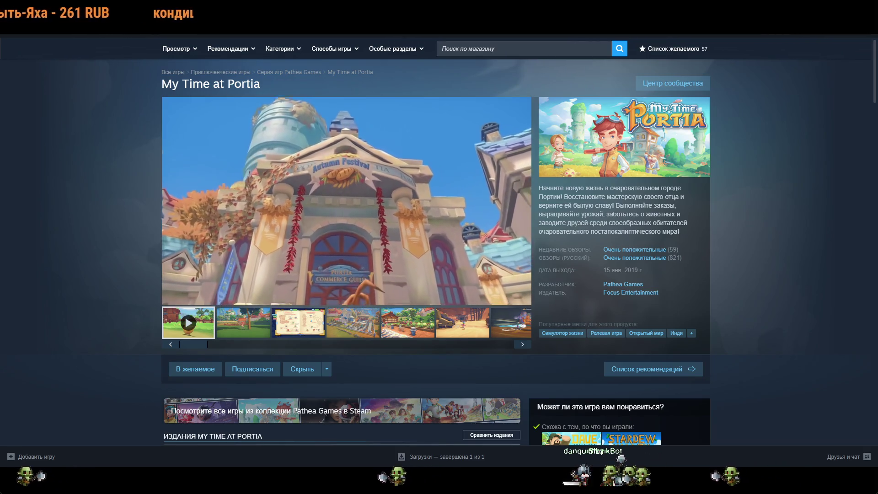
pyautogui.click(408, 221)
pyautogui.scroll(-2, 377, 284)
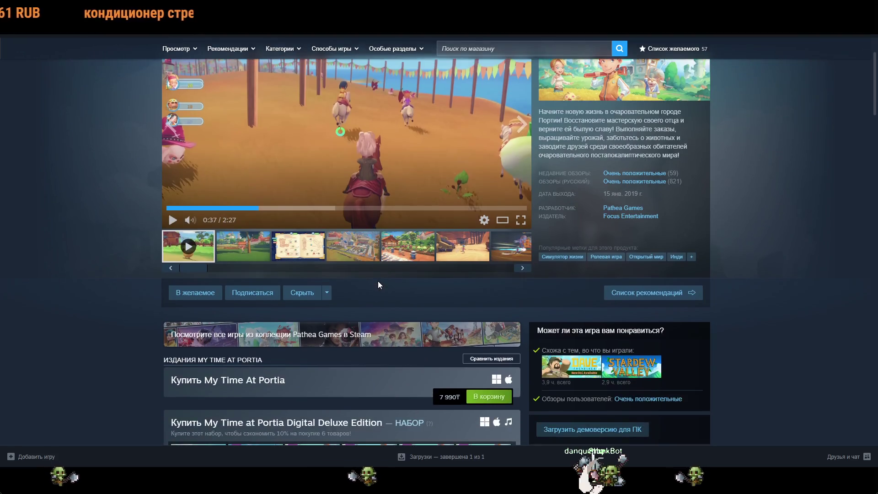
pyautogui.scroll(-20, 378, 281)
pyautogui.scroll(4, 389, 259)
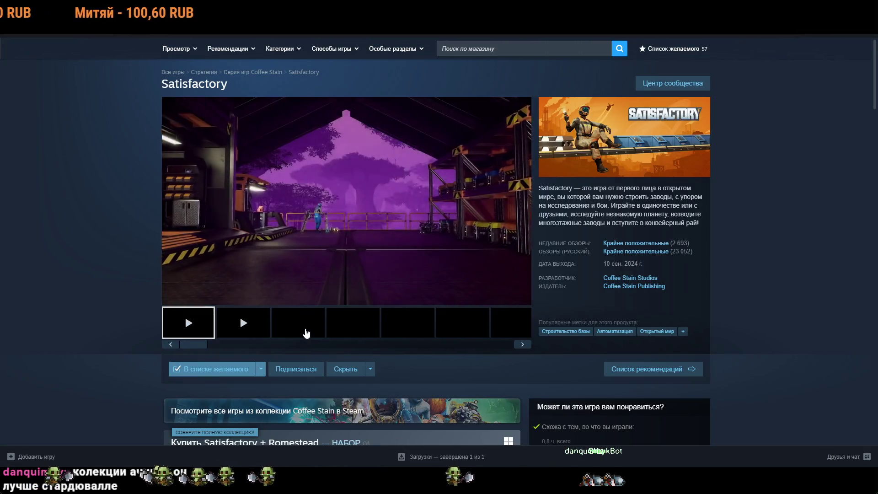
# View the third and fifth Satisfactory media items.
pyautogui.click(321, 328)
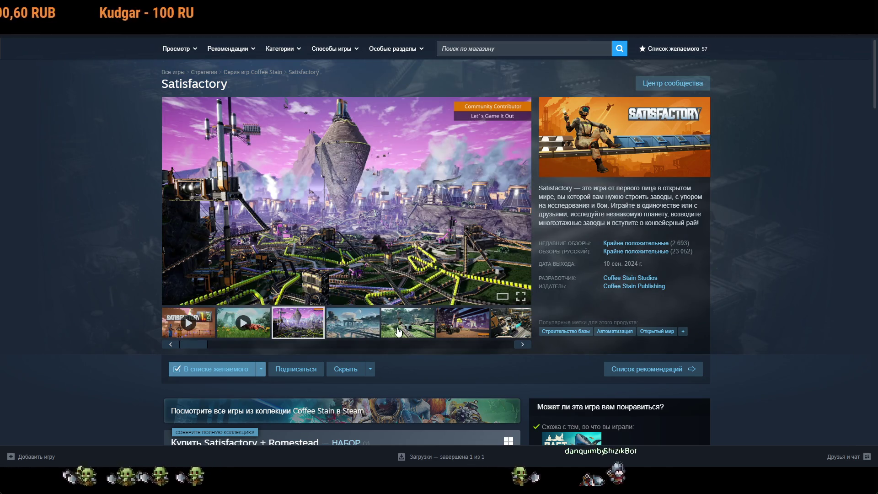
pyautogui.click(401, 330)
pyautogui.scroll(-3, 400, 330)
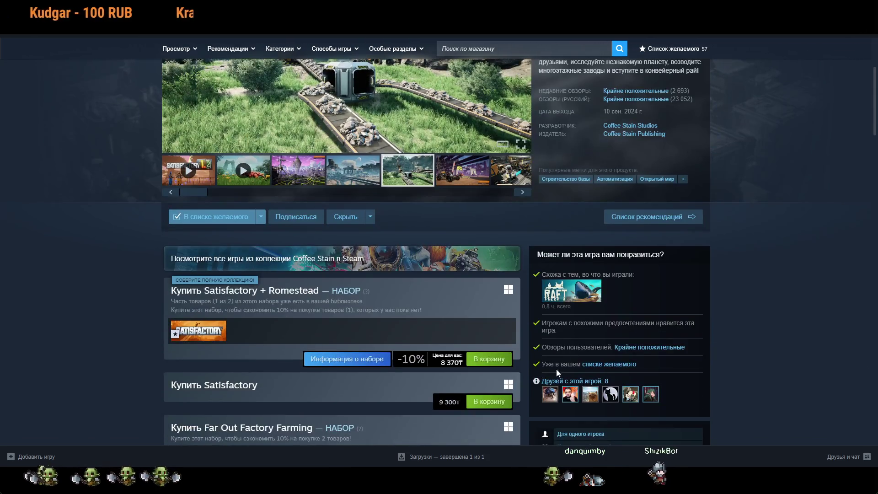
pyautogui.scroll(3, 415, 350)
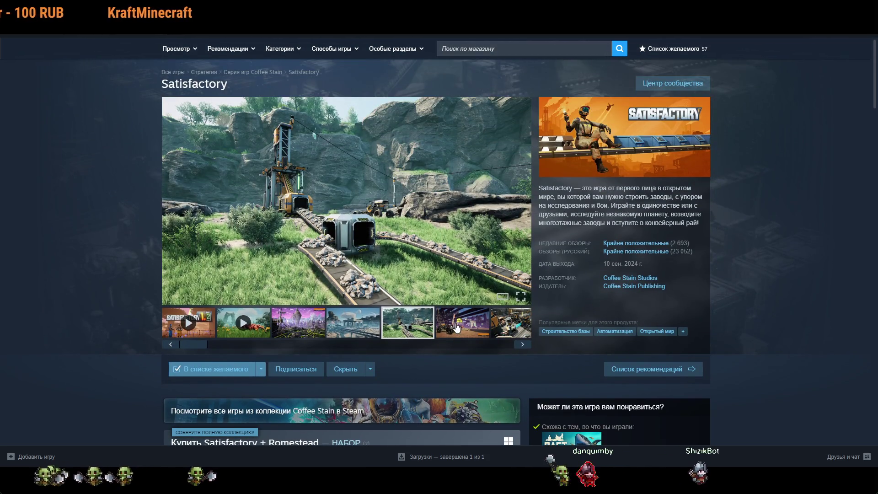
# Play the first Satisfactory trailer, switch to the fifth trailer and seek to 0:44.
pyautogui.click(210, 333)
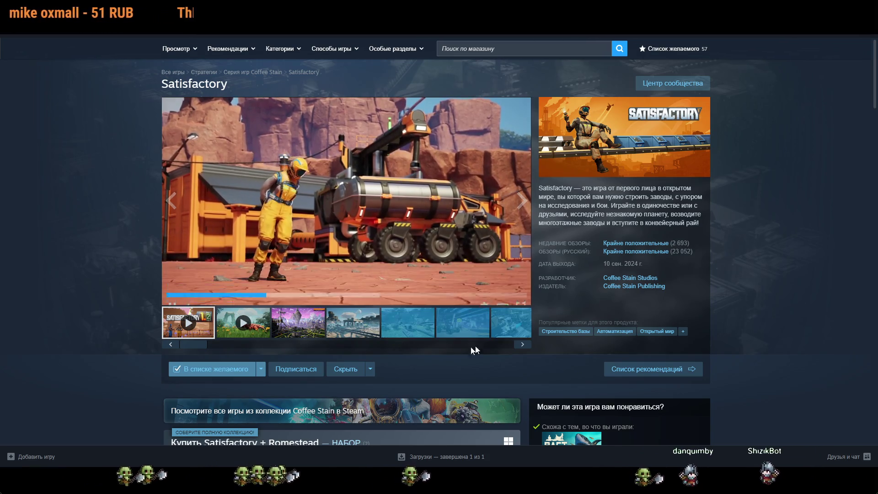
pyautogui.click(501, 344)
pyautogui.click(391, 329)
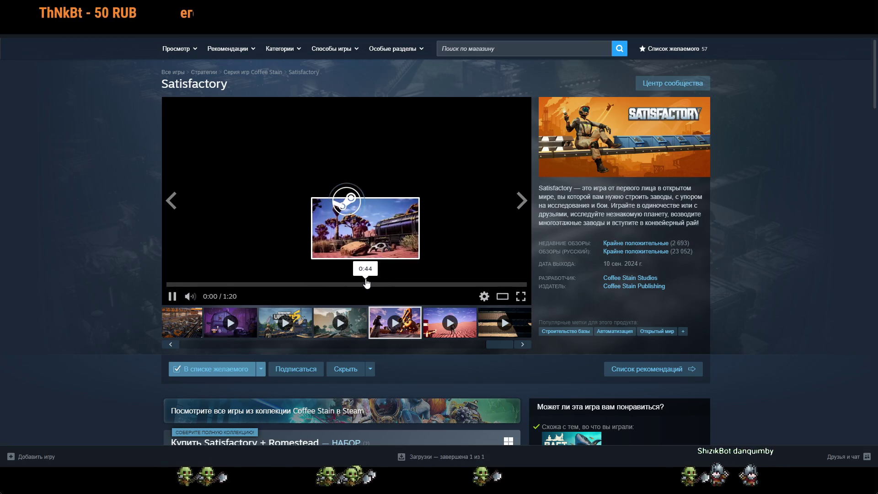
pyautogui.click(365, 285)
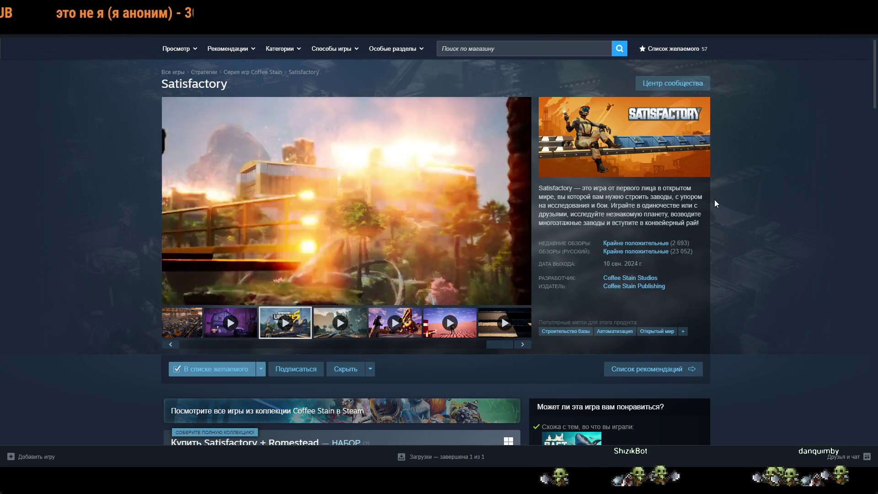
# Pause the Satisfactory trailer at 0:49 and switch to the Outer Wilds store page.
pyautogui.click(280, 192)
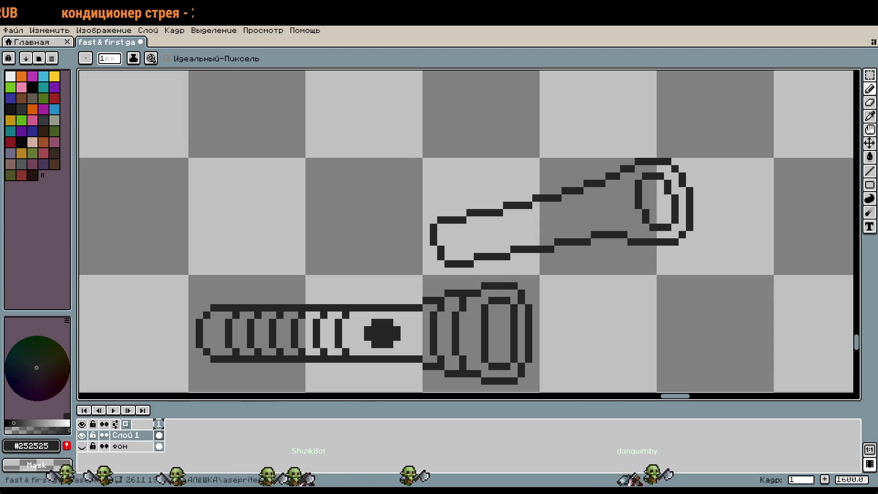
pyautogui.hotkey('alt', 'Tab')
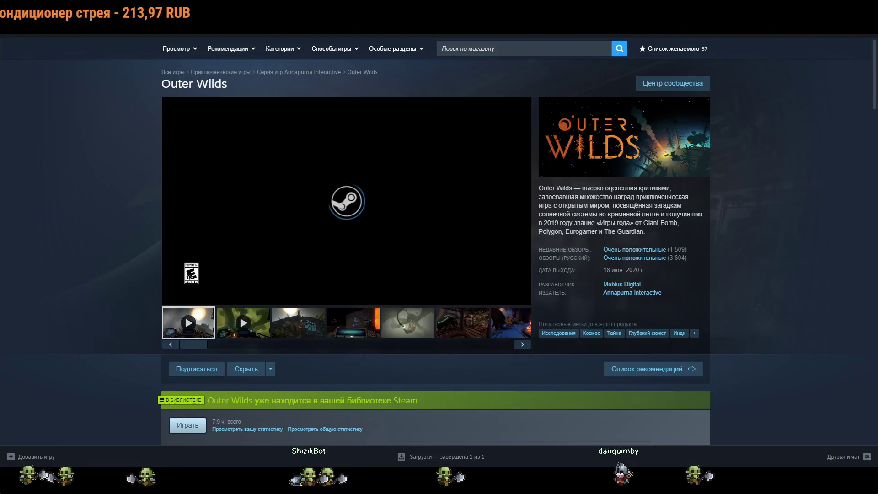
# Pause, resume and re-pause the Outer Wilds trailer, then show its fifth screenshot.
pyautogui.scroll(-3, 332, 286)
pyautogui.scroll(3, 332, 286)
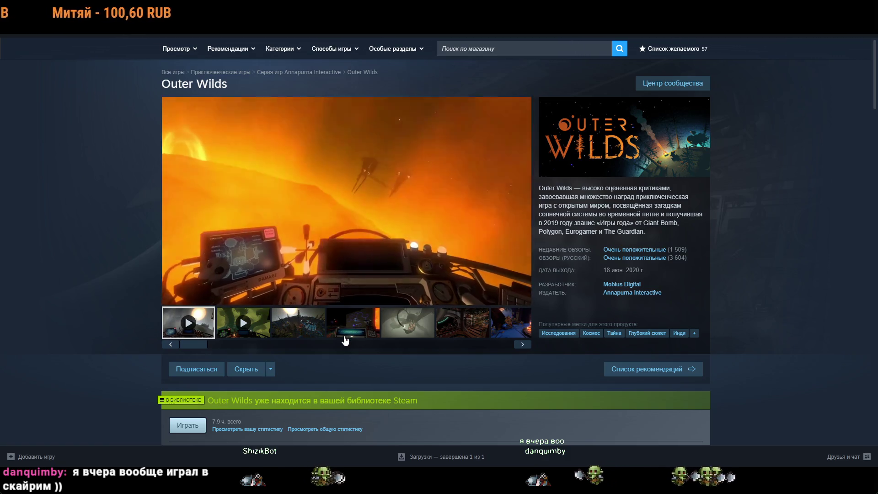
pyautogui.click(384, 186)
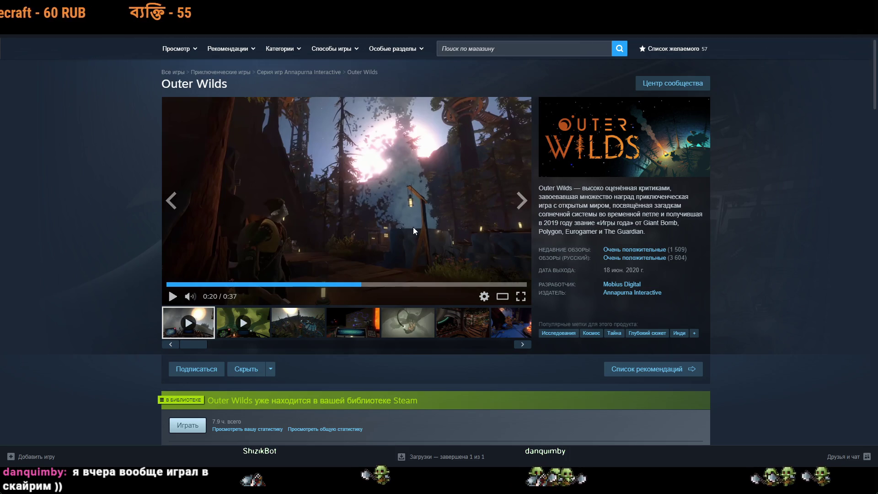
pyautogui.click(416, 246)
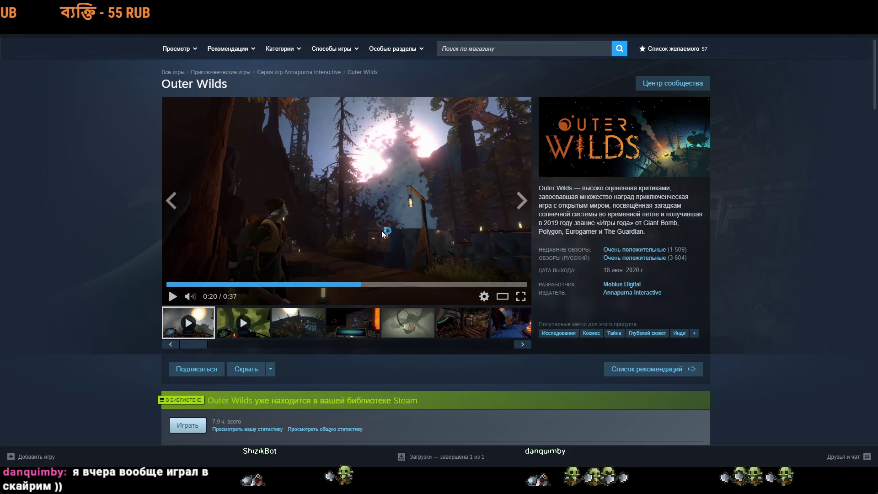
pyautogui.click(423, 249)
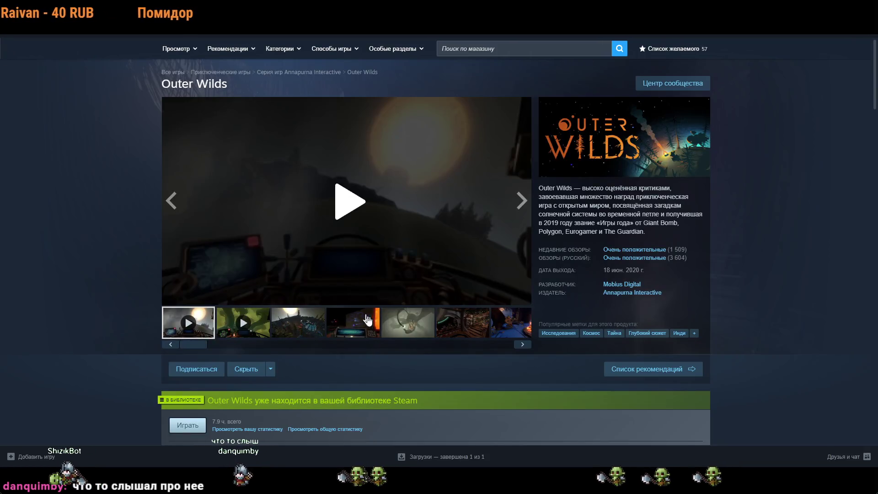
pyautogui.click(409, 331)
# Show the sixth Outer Wilds screenshot and pause the trailer at 0:02.
pyautogui.click(438, 330)
pyautogui.scroll(-2, 438, 330)
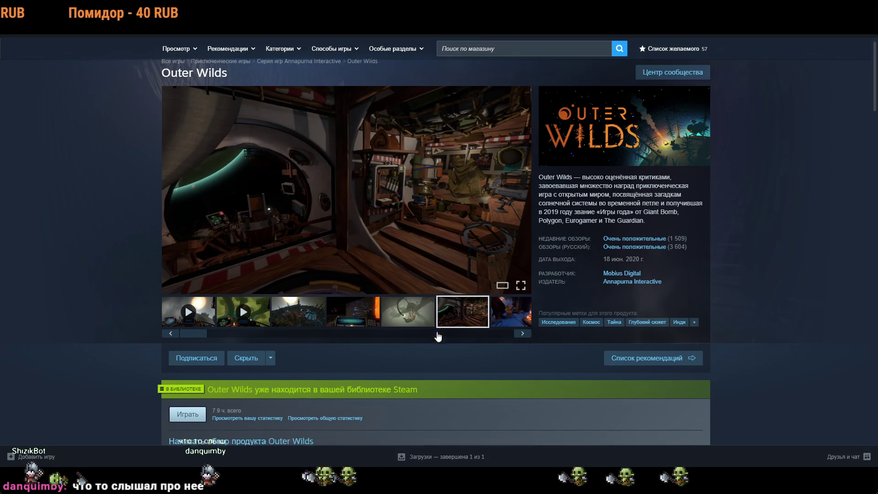
pyautogui.scroll(2, 437, 330)
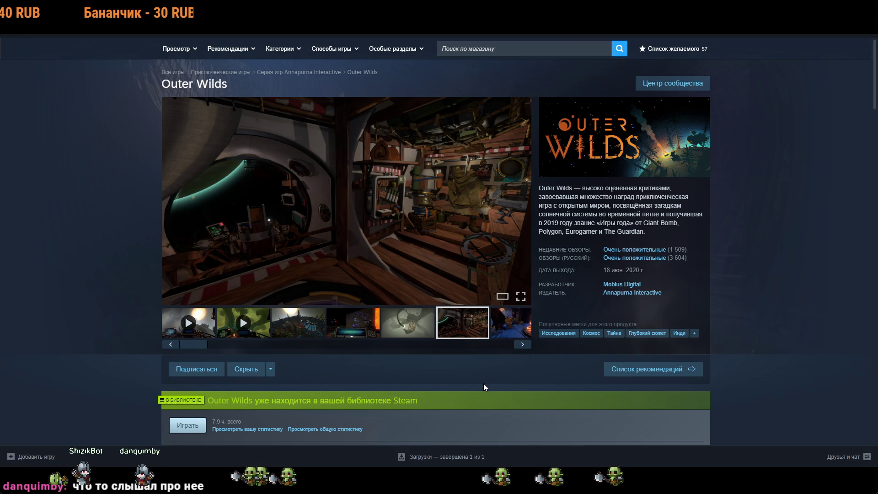
pyautogui.scroll(-2, 282, 383)
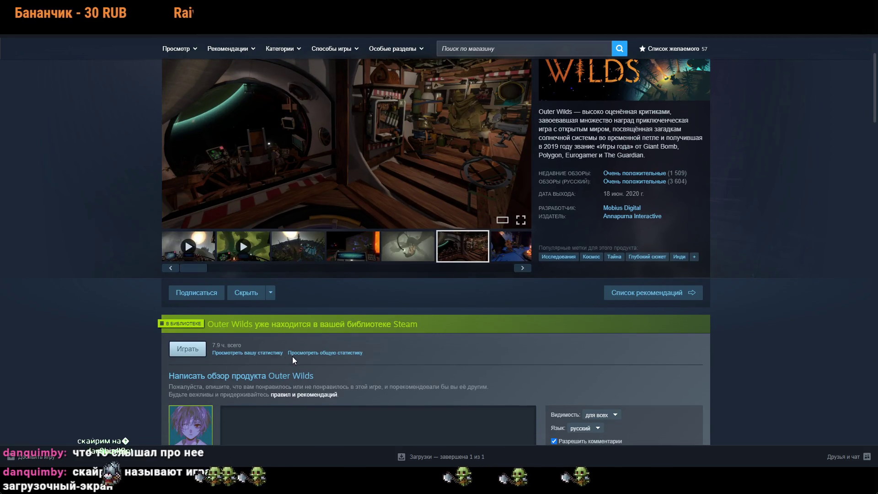
pyautogui.click(256, 346)
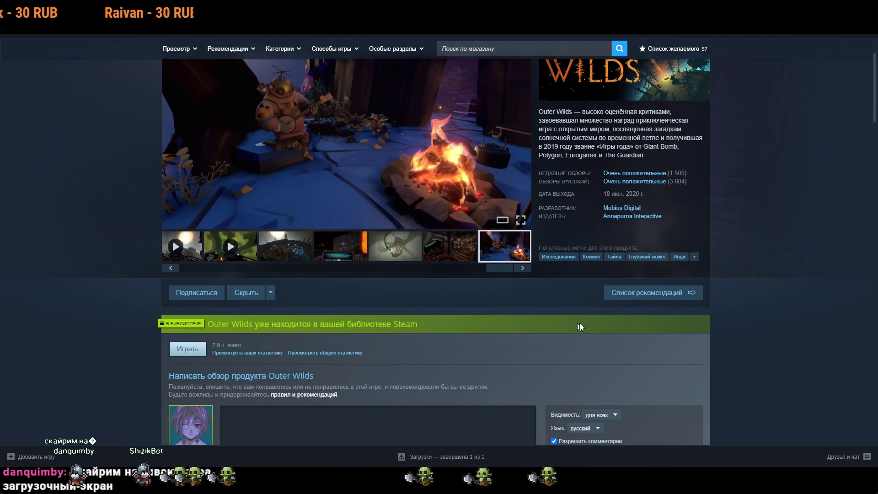
pyautogui.click(446, 207)
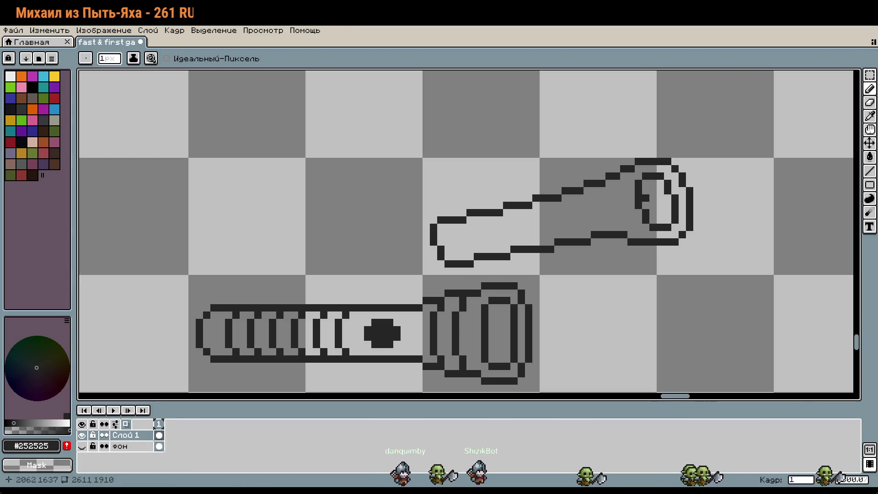
pyautogui.hscroll(2, 613, 234)
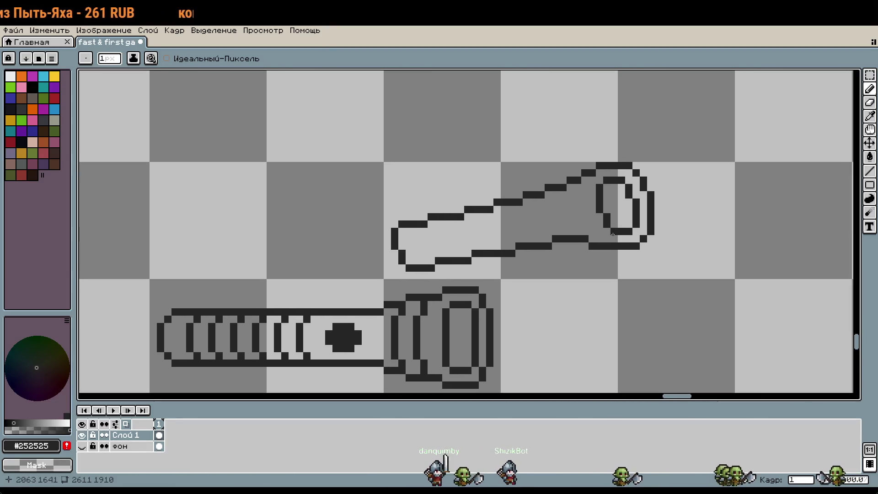
pyautogui.hotkey('ctrl', '0')
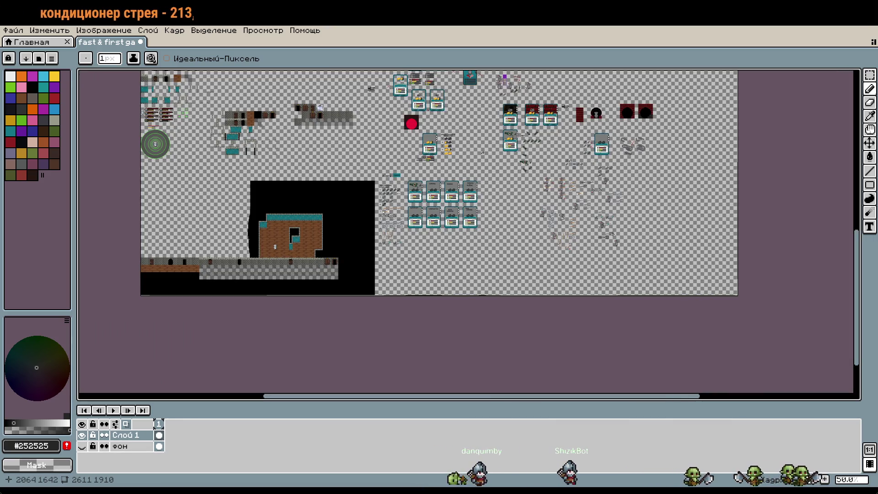
pyautogui.scroll(5, 586, 242)
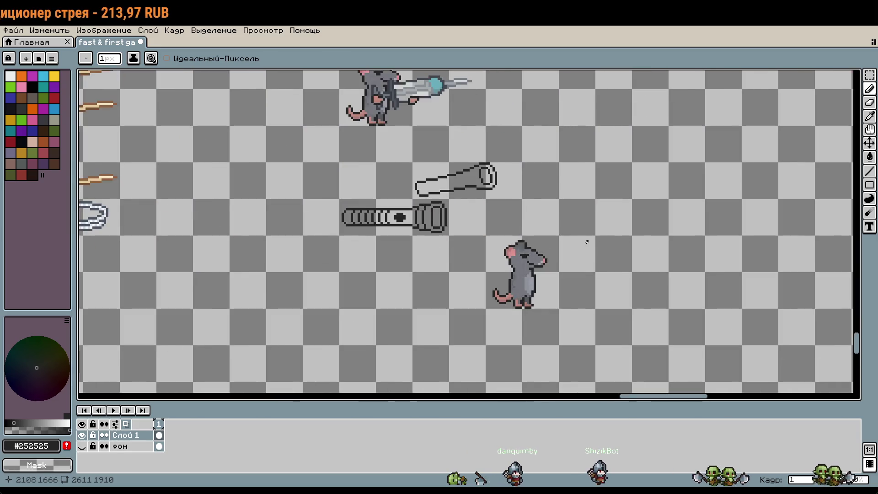
pyautogui.scroll(4, 587, 242)
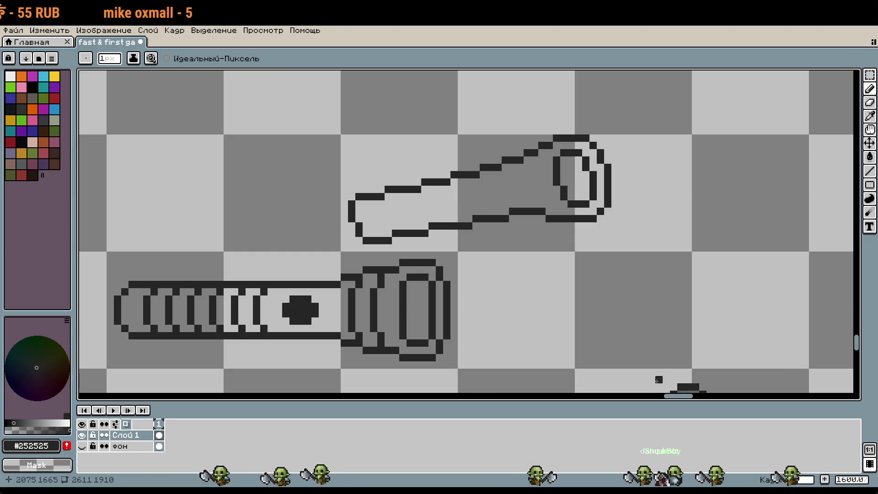
pyautogui.scroll(-3, 564, 190)
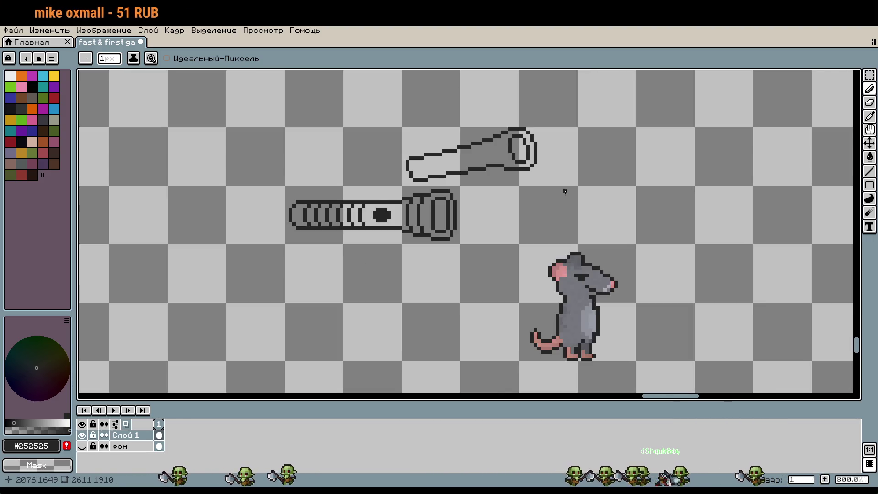
pyautogui.press('m')
pyautogui.moveTo(457, 156); pyautogui.dragTo(524, 173)
pyautogui.moveTo(443, 142); pyautogui.dragTo(575, 187)
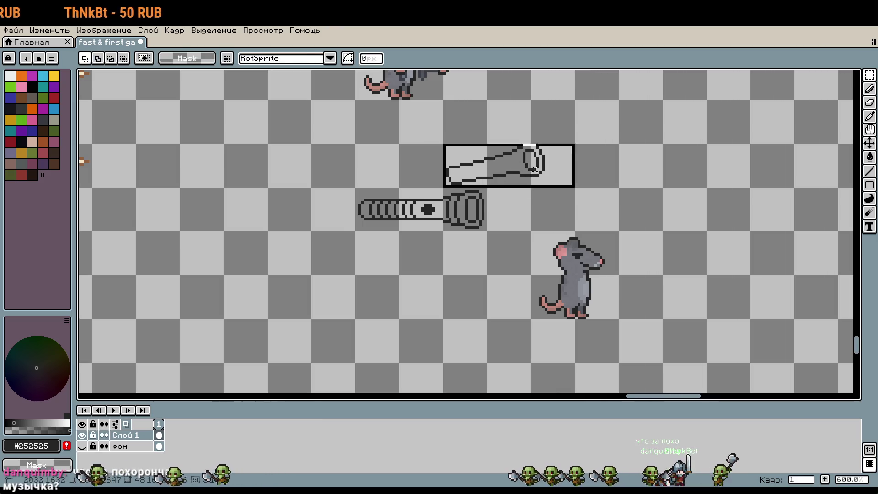
pyautogui.moveTo(518, 176); pyautogui.dragTo(654, 289)
pyautogui.hotkey('ctrl', 'z')
pyautogui.hotkey('ctrl', 'z')
pyautogui.hotkey('ctrl', 'z')
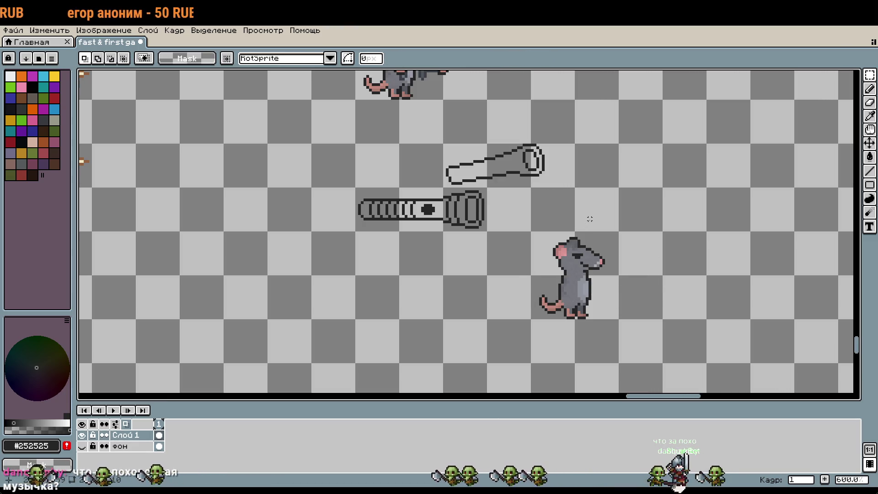
pyautogui.press('w')
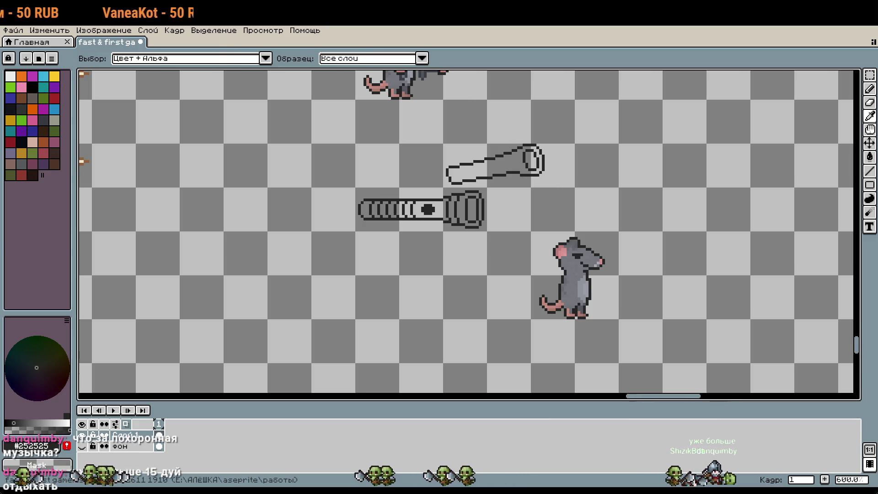
pyautogui.press('m')
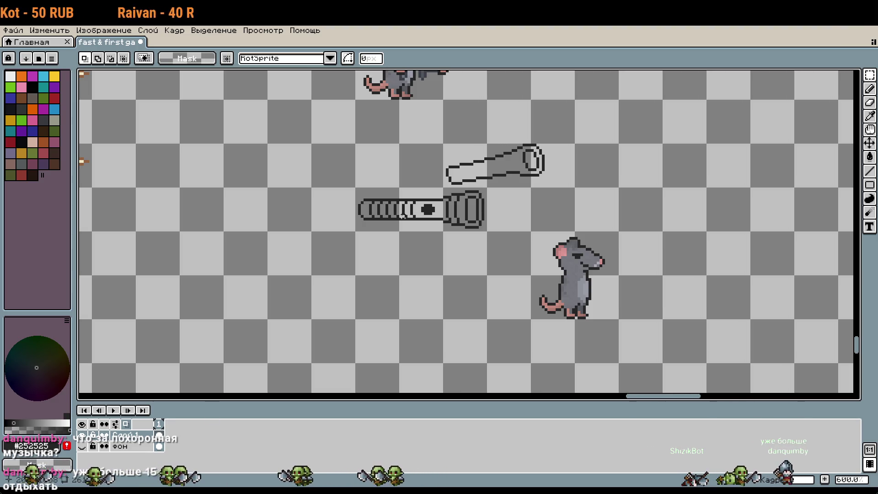
pyautogui.scroll(4, 507, 182)
pyautogui.scroll(1, 506, 241)
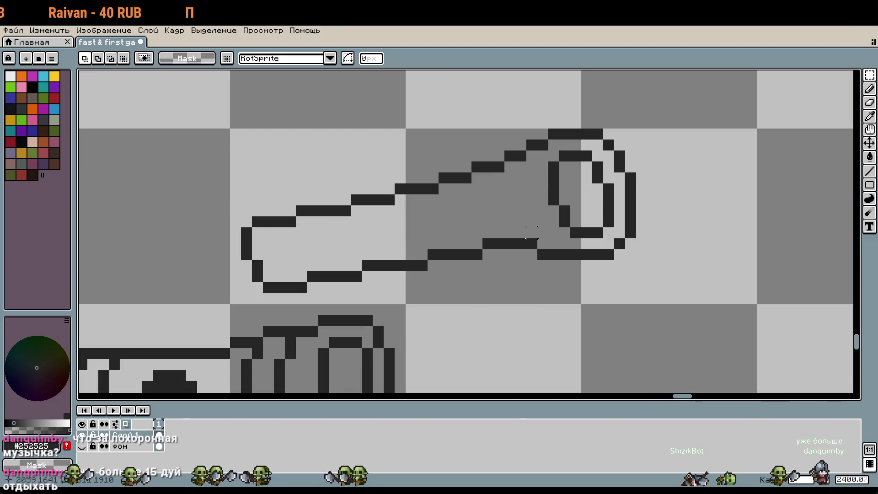
pyautogui.press('i')
pyautogui.press('b')
pyautogui.moveTo(499, 200); pyautogui.dragTo(507, 207)
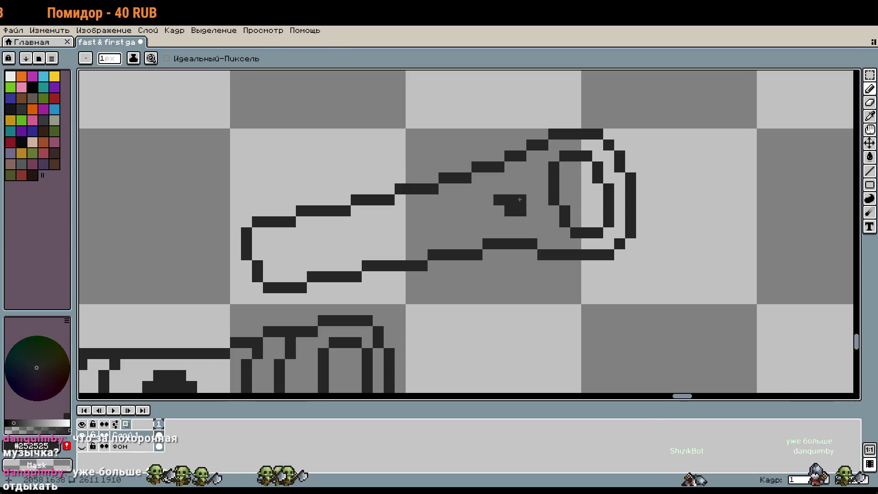
pyautogui.moveTo(517, 210); pyautogui.dragTo(515, 193)
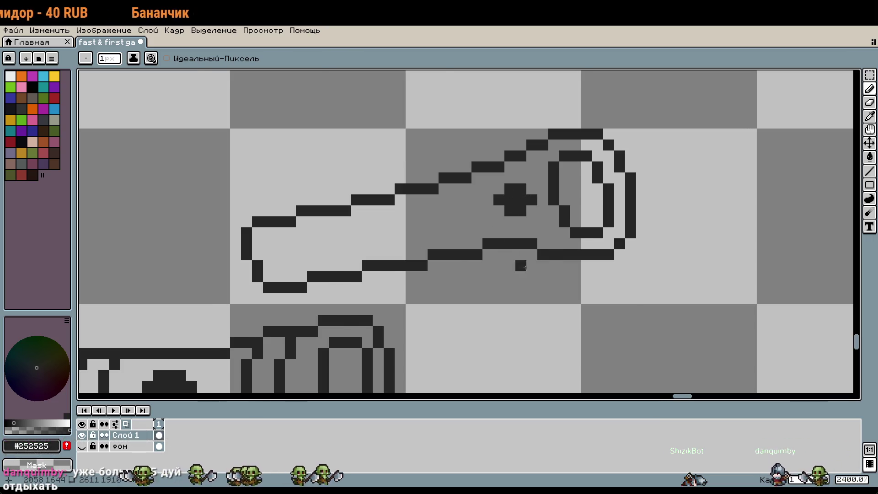
pyautogui.scroll(-1, 531, 264)
pyautogui.hotkey('ctrl', 'z')
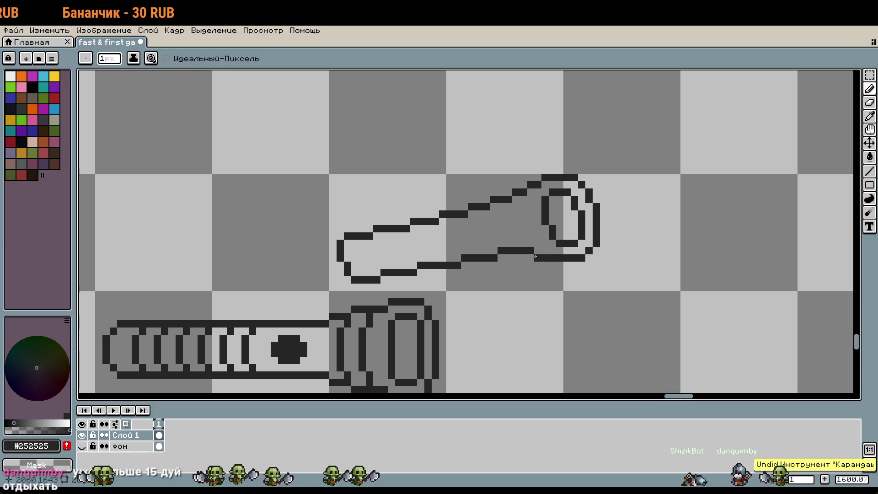
pyautogui.scroll(-3, 535, 257)
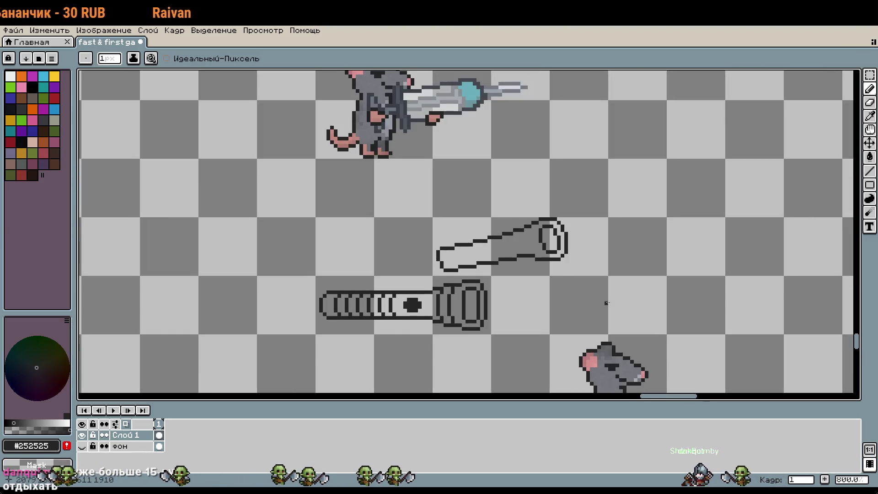
pyautogui.moveTo(600, 303); pyautogui.dragTo(542, 194)
pyautogui.moveTo(371, 114); pyautogui.dragTo(543, 172)
pyautogui.moveTo(487, 150)
pyautogui.mouseDown()
pyautogui.moveTo(603, 277)
pyautogui.moveTo(598, 294)
pyautogui.moveTo(607, 304)
pyautogui.mouseUp()
pyautogui.press('Escape')
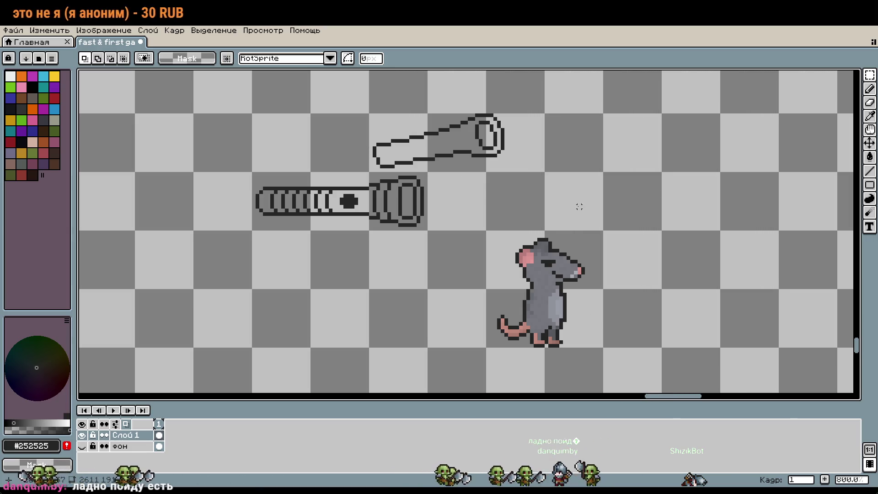
pyautogui.scroll(-5, 576, 207)
pyautogui.moveTo(366, 220)
pyautogui.mouseDown()
pyautogui.moveTo(833, 297)
pyautogui.moveTo(361, 210)
pyautogui.mouseUp()
pyautogui.scroll(2, 761, 289)
pyautogui.moveTo(833, 297)
pyautogui.mouseDown()
pyautogui.moveTo(366, 293)
pyautogui.moveTo(504, 221)
pyautogui.mouseUp()
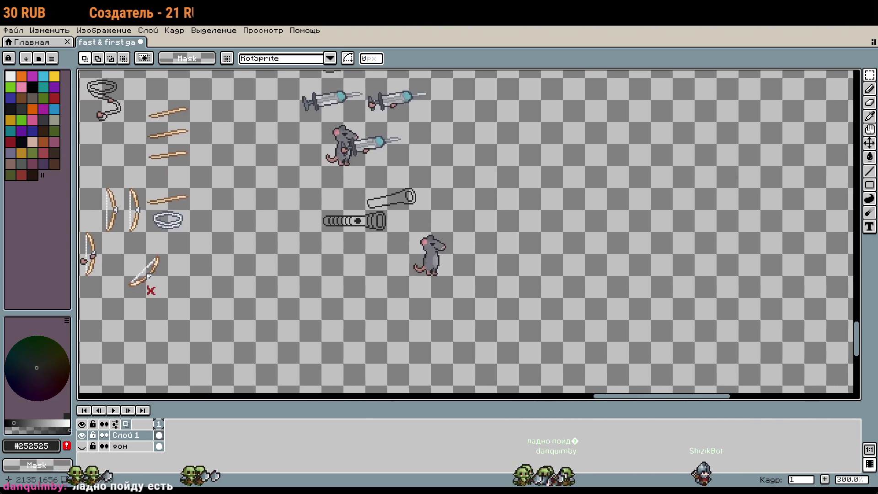
pyautogui.scroll(1, 444, 220)
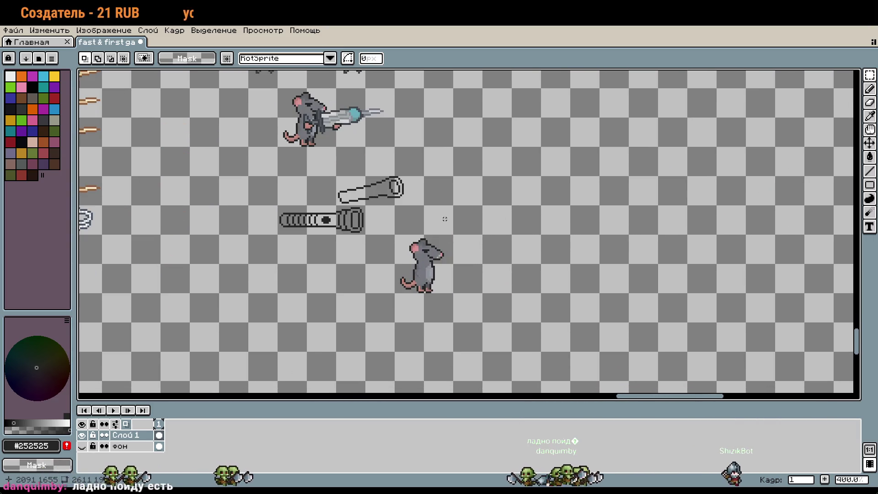